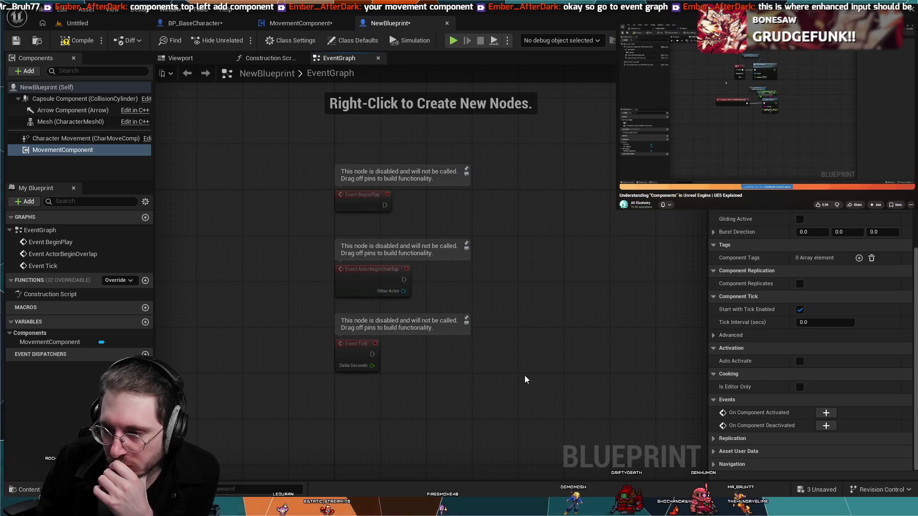
Step: Switch to the MovementComponent blueprint's EventGraph with its move-forward and move-right input nodes
right_click(608, 284)
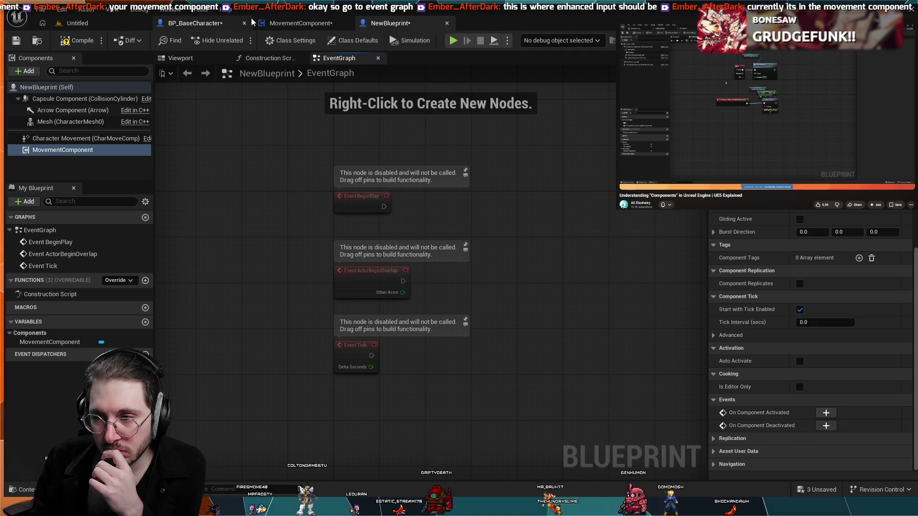
left_click(282, 23)
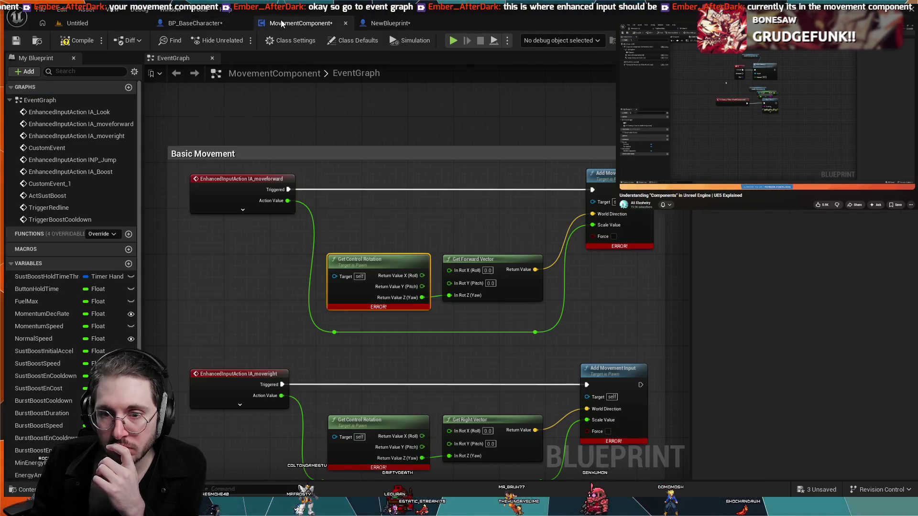
Step: Box-select the Basic Movement comment group and its nodes in MovementComponent's graph
left_click(257, 174)
scroll(248, 230, "down", 5)
scroll(257, 280, "up", 1)
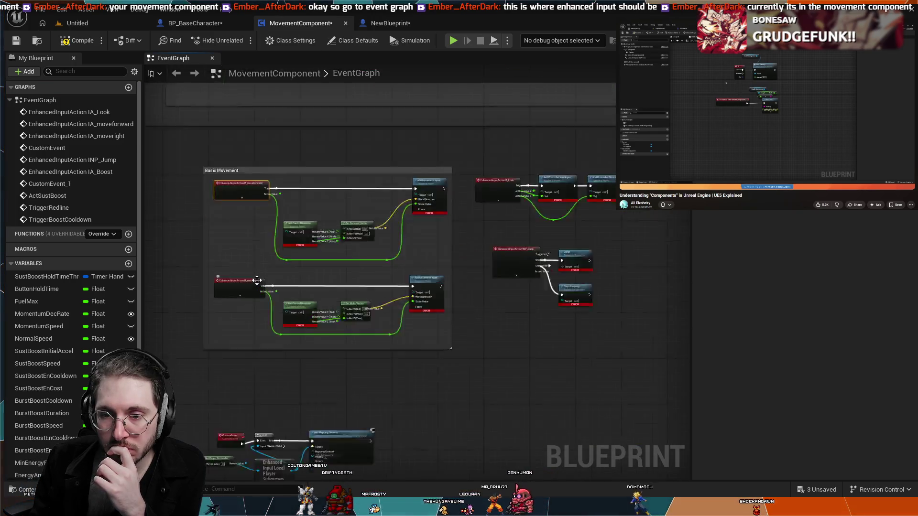
scroll(257, 280, "up", 3)
scroll(164, 229, "down", 3)
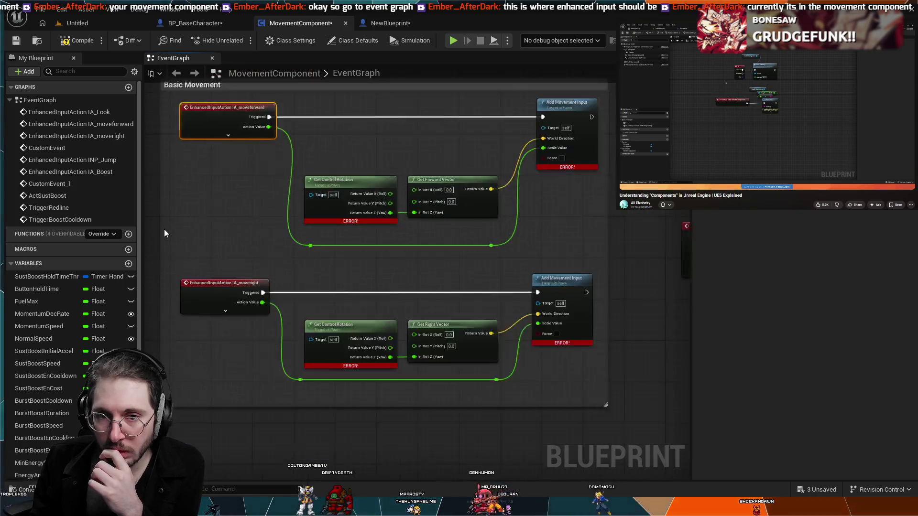
scroll(179, 102, "down", 2)
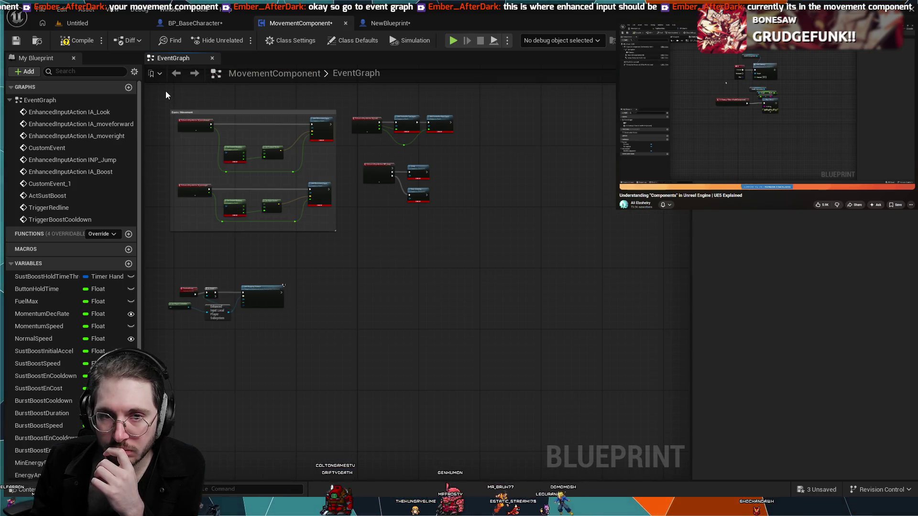
mouse_move(166, 91)
left_mouse_down()
mouse_move(307, 311)
mouse_move(423, 349)
mouse_move(481, 260)
left_mouse_up()
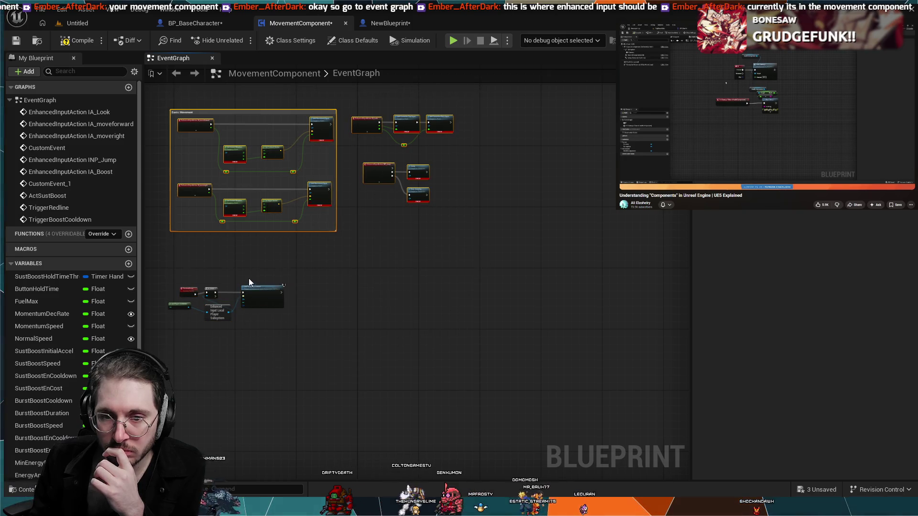
Step: Reselect the Basic Movement group together with the IA_Look and INP_Jump nodes
scroll(249, 282, "up", 5)
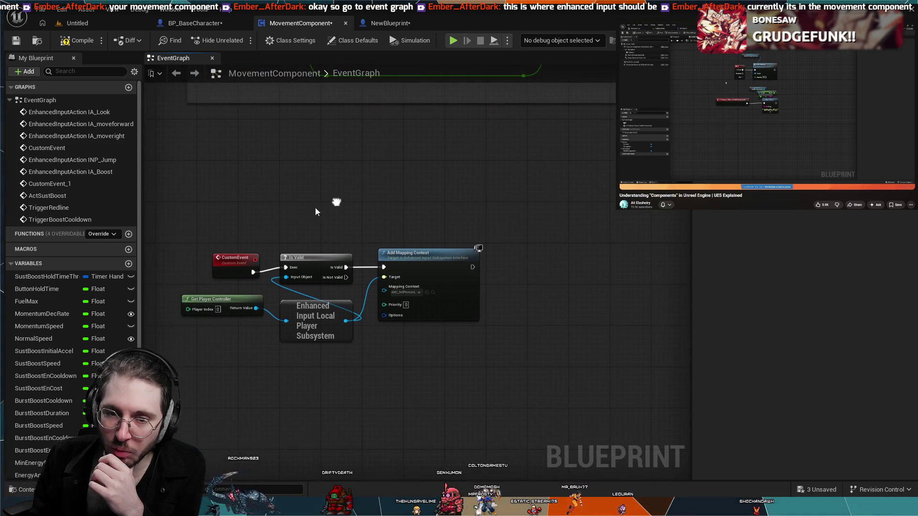
scroll(315, 211, "up", 3)
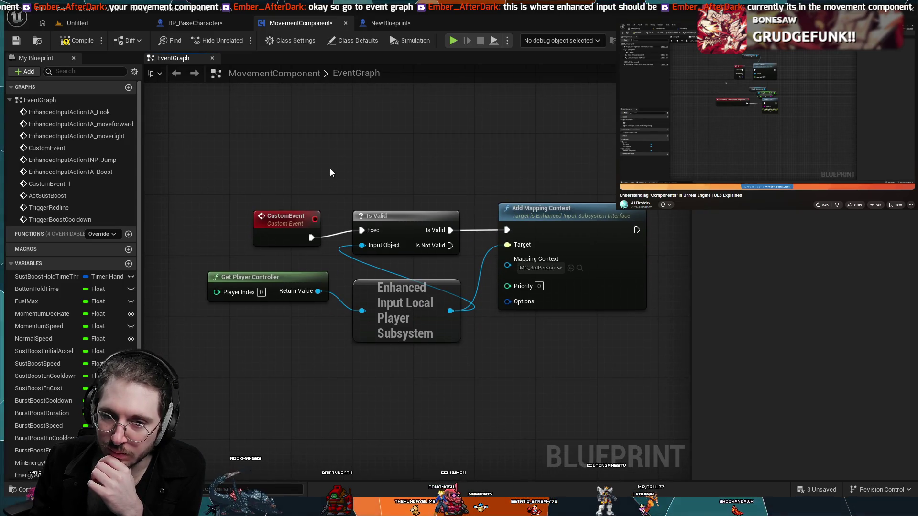
scroll(330, 173, "down", 2)
scroll(267, 266, "down", 2)
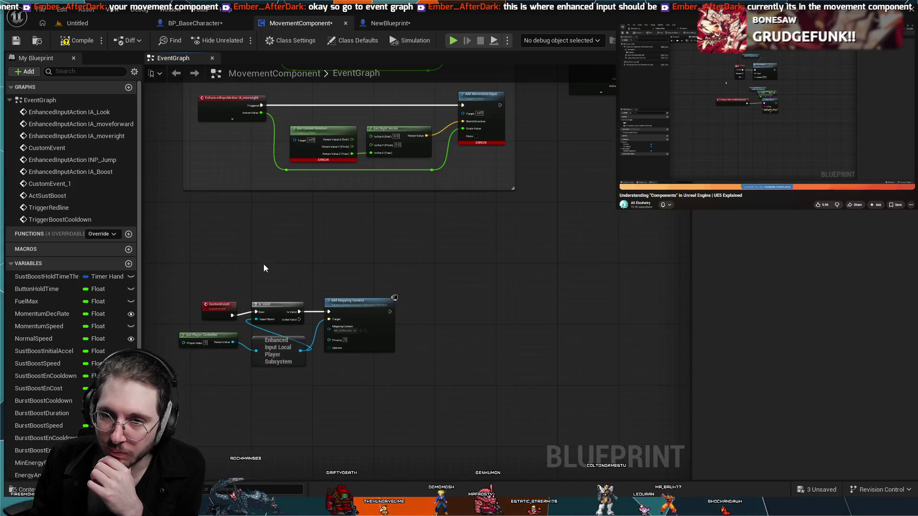
scroll(247, 325, "up", 2)
scroll(247, 325, "down", 1)
left_click_drag(220, 129, 294, 119)
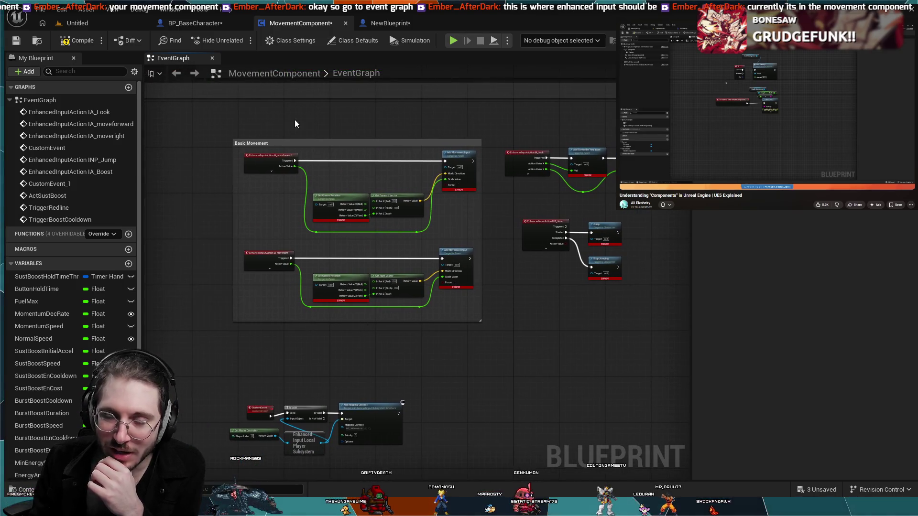
mouse_move(221, 120)
left_mouse_down()
mouse_move(222, 217)
mouse_move(483, 346)
mouse_move(684, 369)
mouse_move(630, 356)
left_mouse_up()
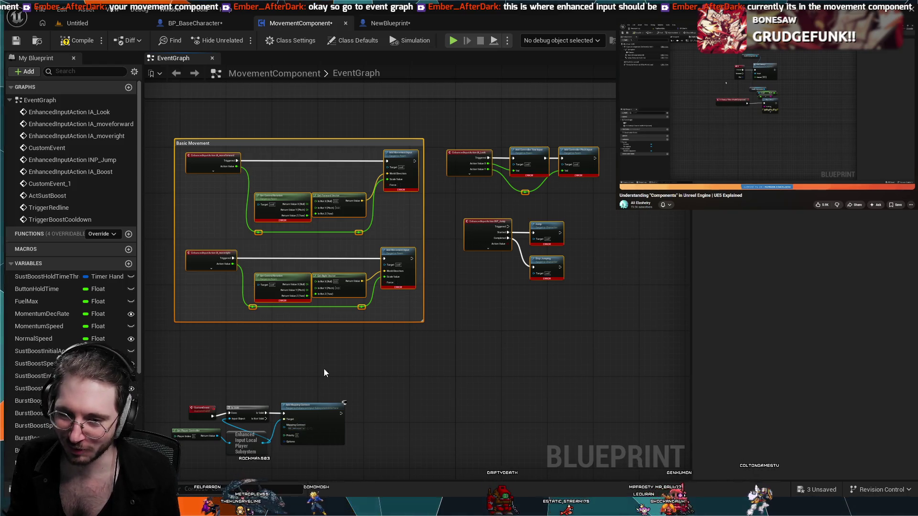
left_click(384, 29)
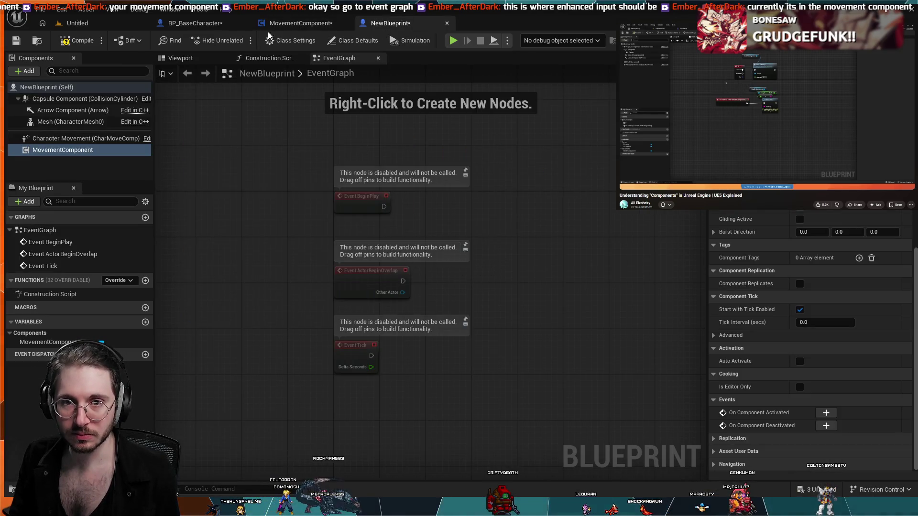
Step: Paste the copied Basic Movement, Look and Jump nodes into NewBlueprint's EventGraph
left_click(309, 24)
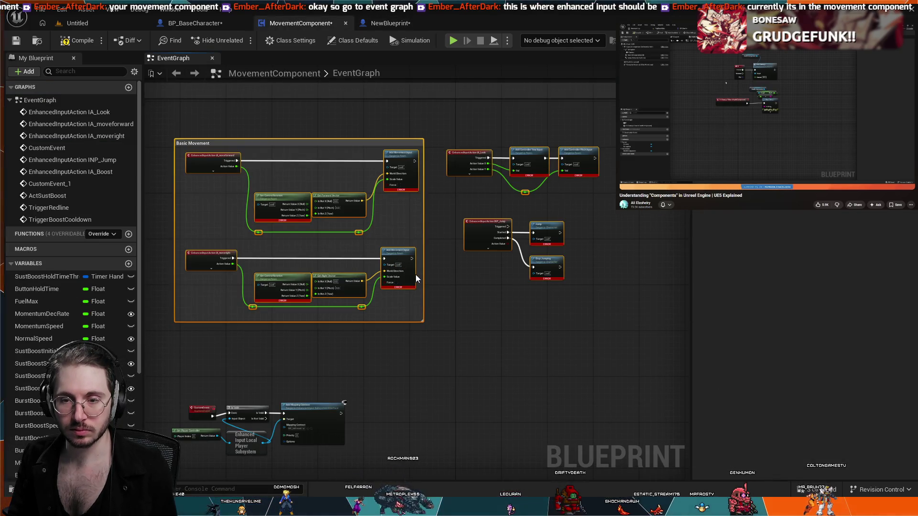
left_click(392, 19)
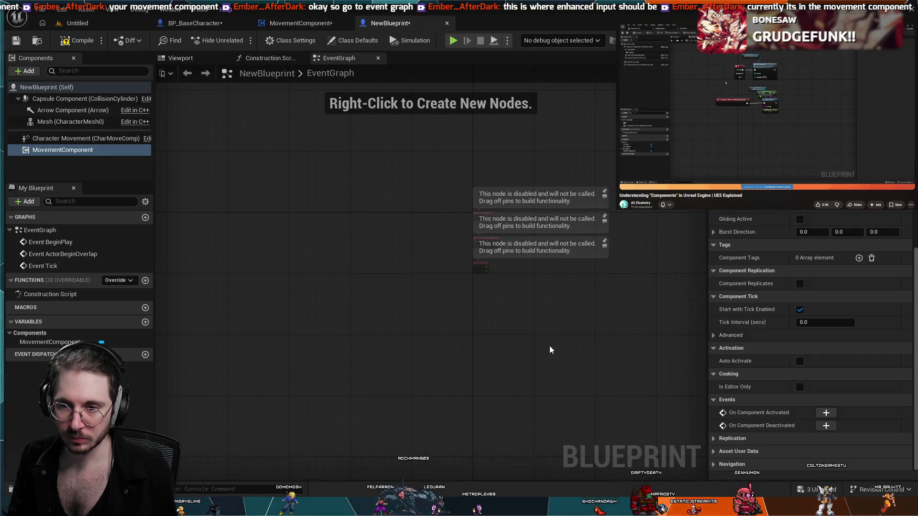
key("ctrl+v")
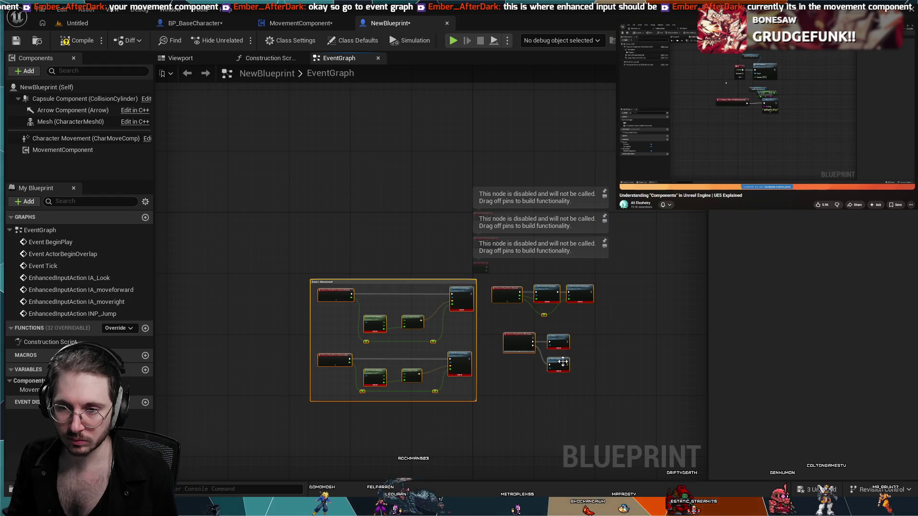
left_click(520, 428)
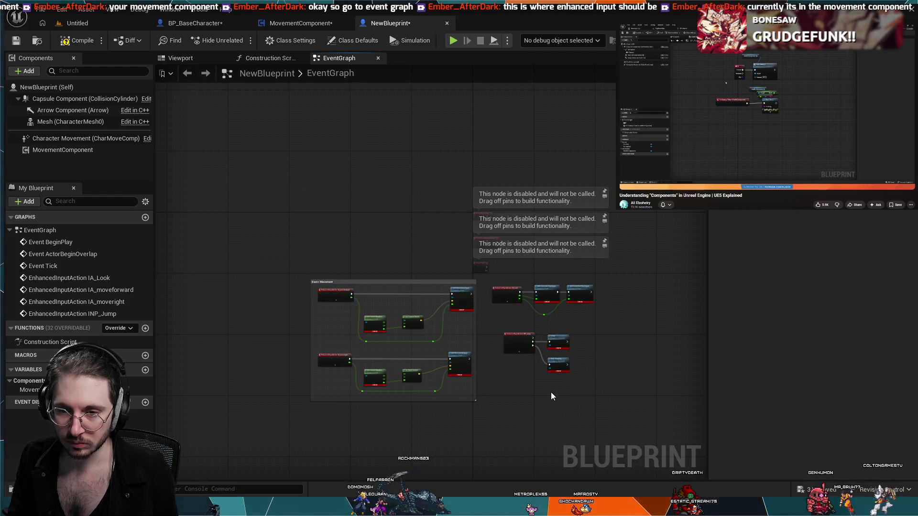
scroll(551, 396, "up", 4)
scroll(551, 396, "down", 2)
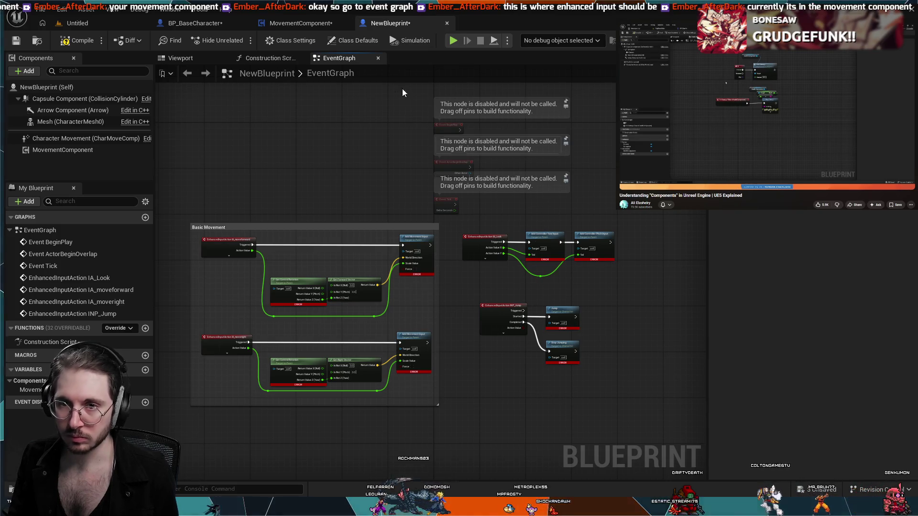
left_click(319, 25)
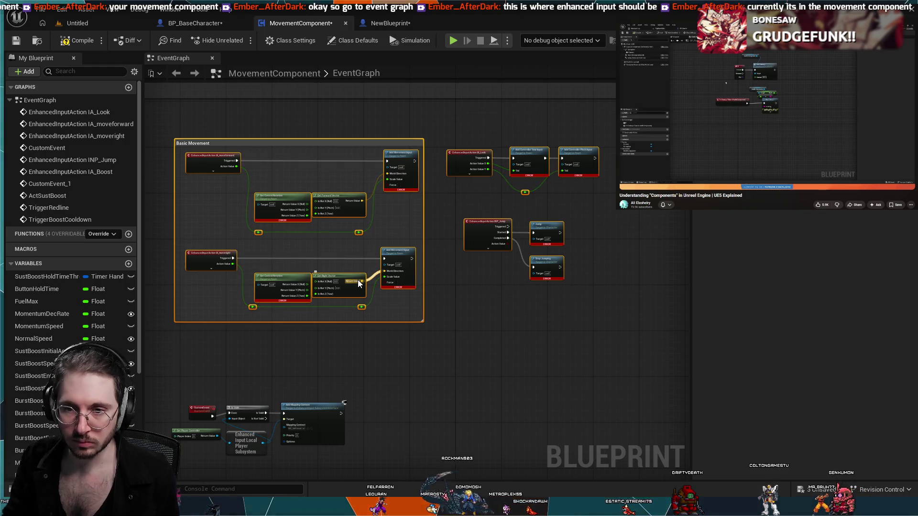
Step: Delete the Basic Movement, IA_Look and INP_Jump nodes from MovementComponent's graph
mouse_move(623, 133)
left_mouse_down()
mouse_move(447, 277)
mouse_move(173, 337)
left_mouse_up()
key("Delete")
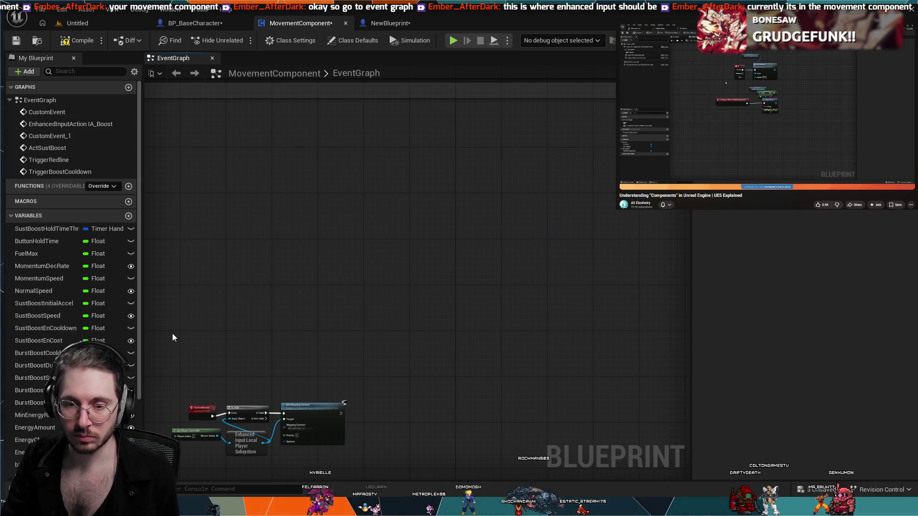
scroll(188, 307, "down", 2)
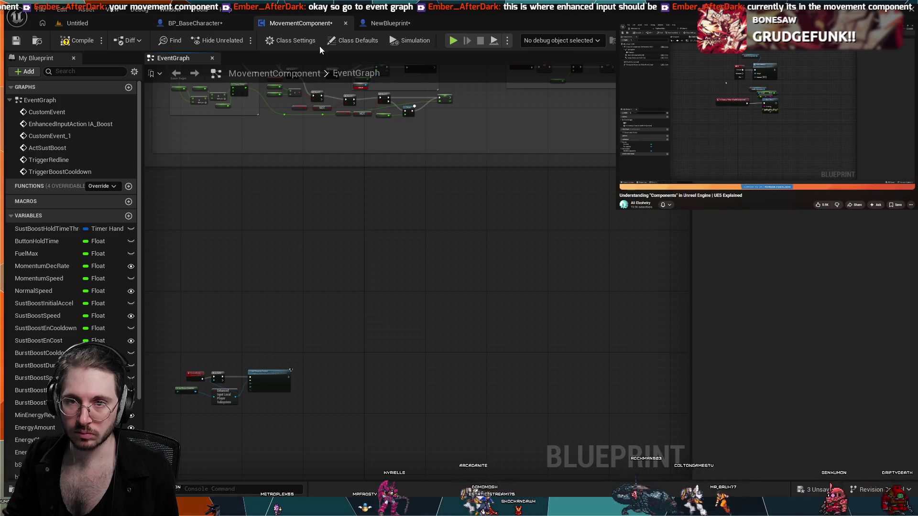
left_click(390, 23)
Step: Move NewBlueprint's three disabled default event nodes up, clear of the Basic Movement group
scroll(316, 197, "up", 3)
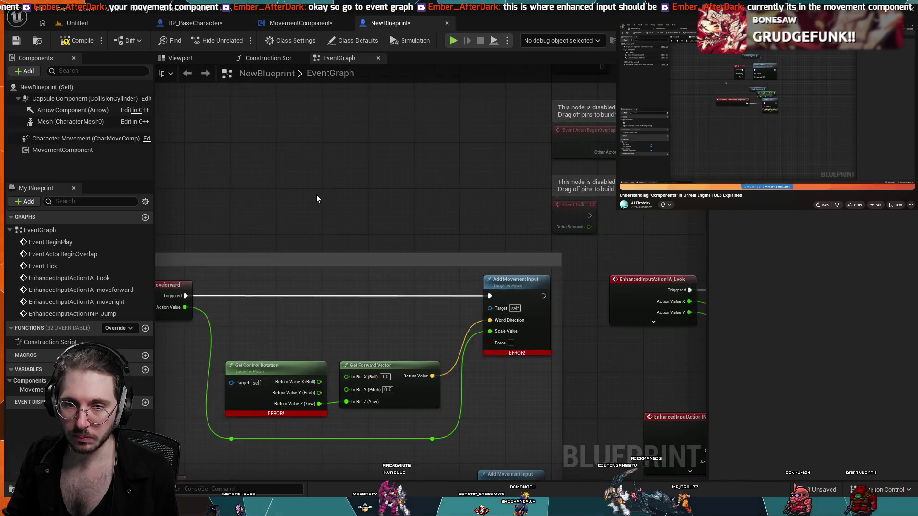
scroll(317, 198, "down", 1)
mouse_move(307, 208)
left_mouse_down()
mouse_move(426, 155)
mouse_move(355, 193)
left_mouse_up()
scroll(432, 156, "down", 2)
scroll(354, 194, "down", 1)
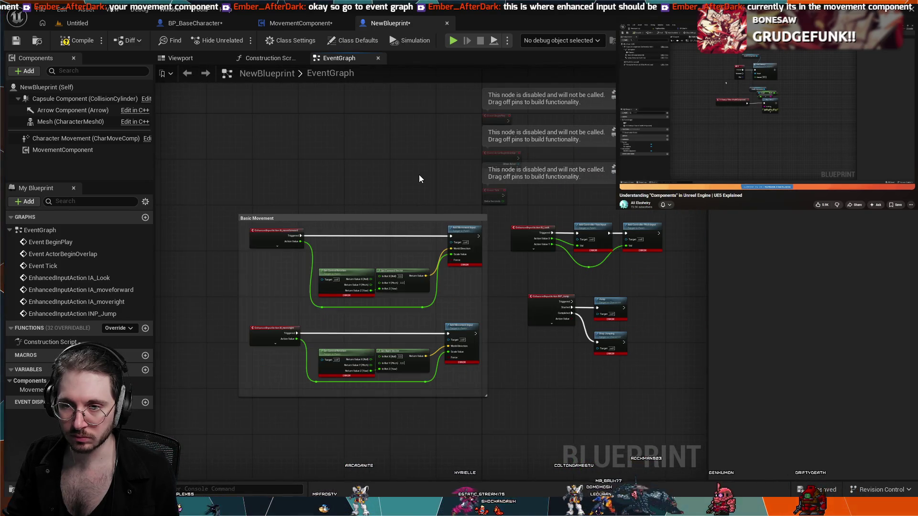
scroll(410, 168, "down", 3)
scroll(375, 155, "up", 1)
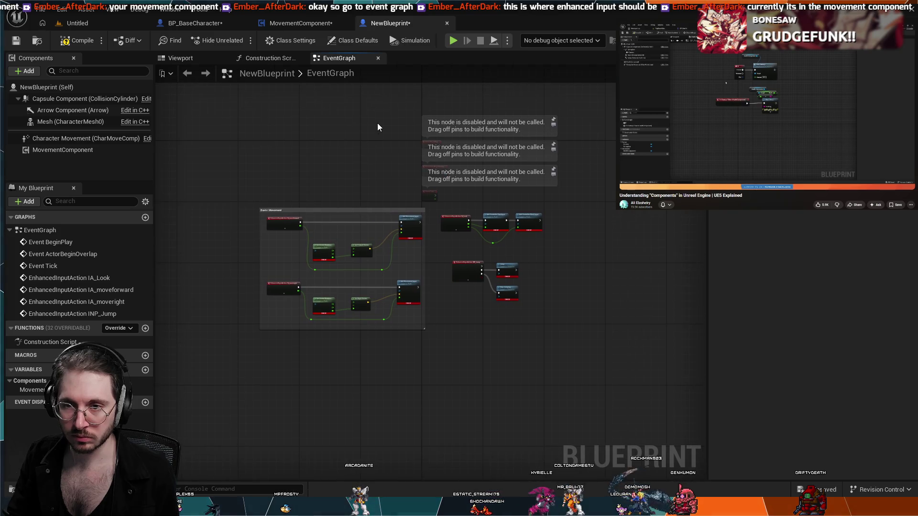
left_click_drag(570, 217, 589, 194)
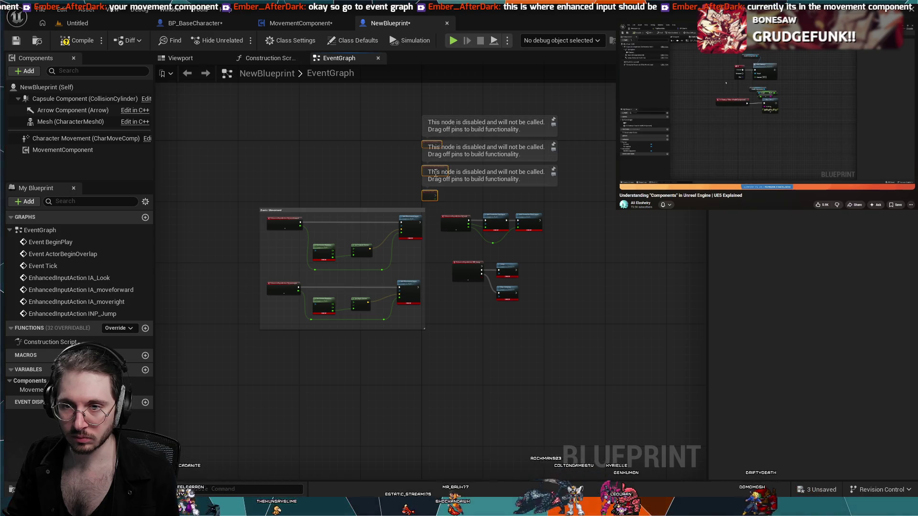
scroll(433, 185, "up", 5)
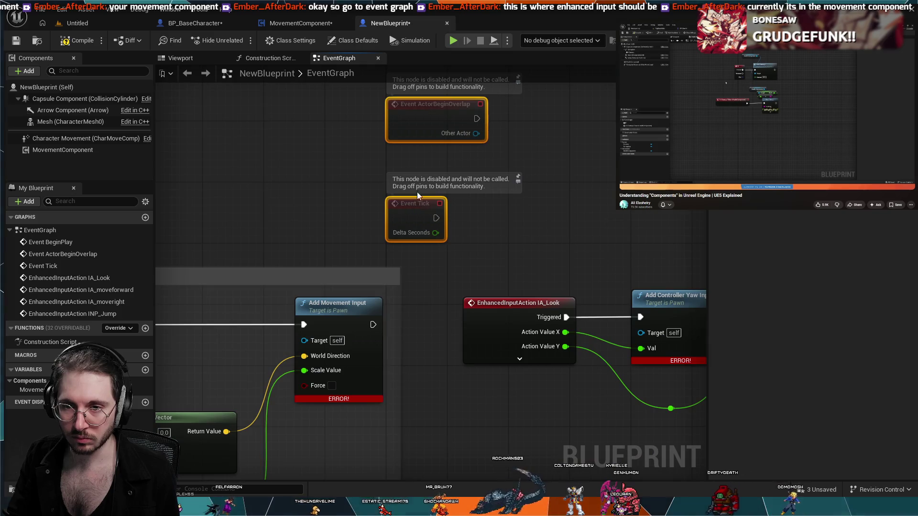
left_click_drag(417, 196, 417, 84)
Step: Deselect Event Tick, recentre on Basic Movement, and view the Construction Script graph
scroll(381, 125, "down", 2)
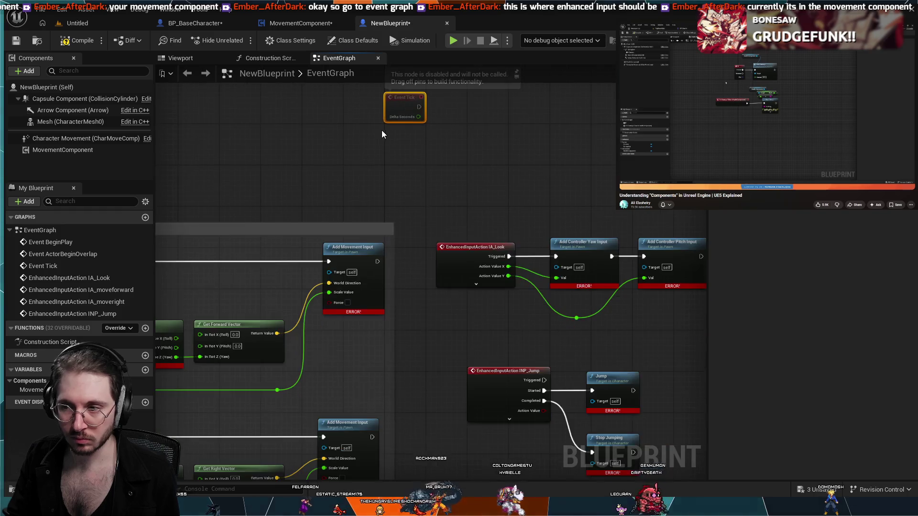
left_click(391, 164)
scroll(392, 167, "down", 3)
left_click_drag(392, 166, 530, 163)
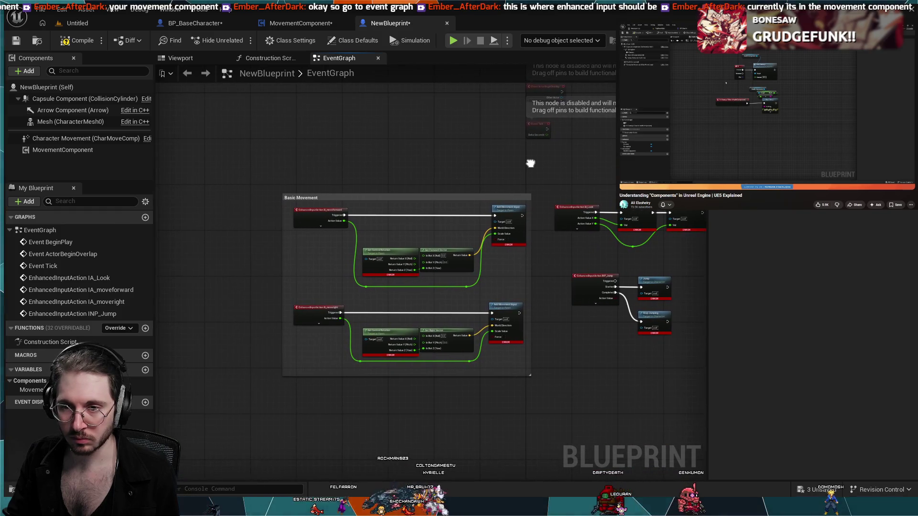
left_click(259, 58)
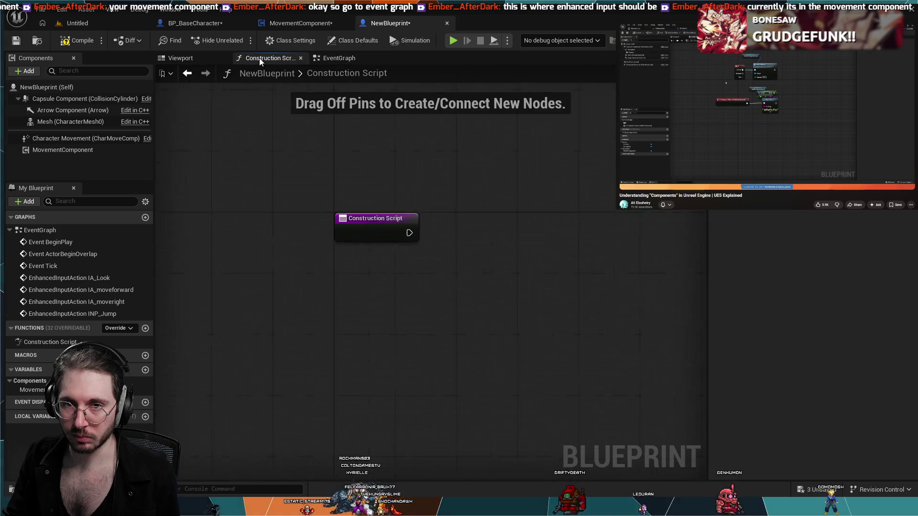
Step: Inspect MovementComponent's boost, fuel/energy and cooldown node groups, then return to NewBlueprint
left_click(181, 58)
left_click(340, 59)
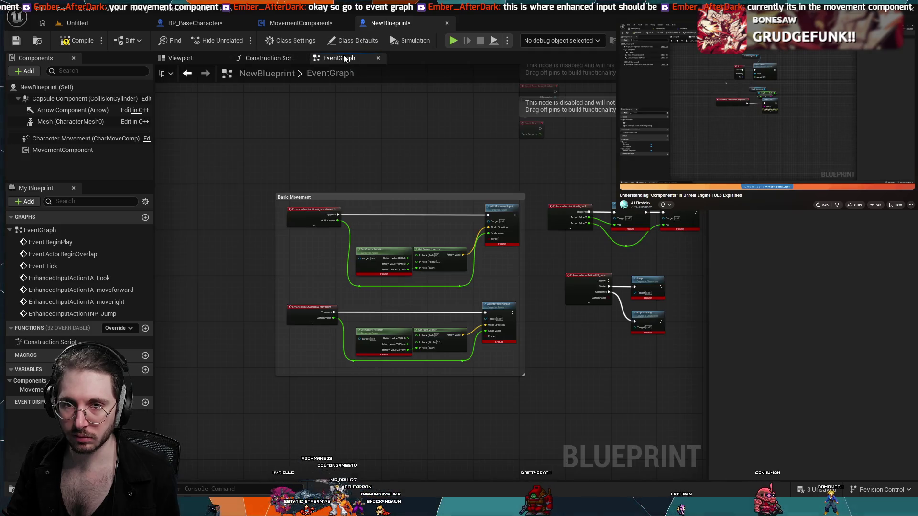
left_click(313, 24)
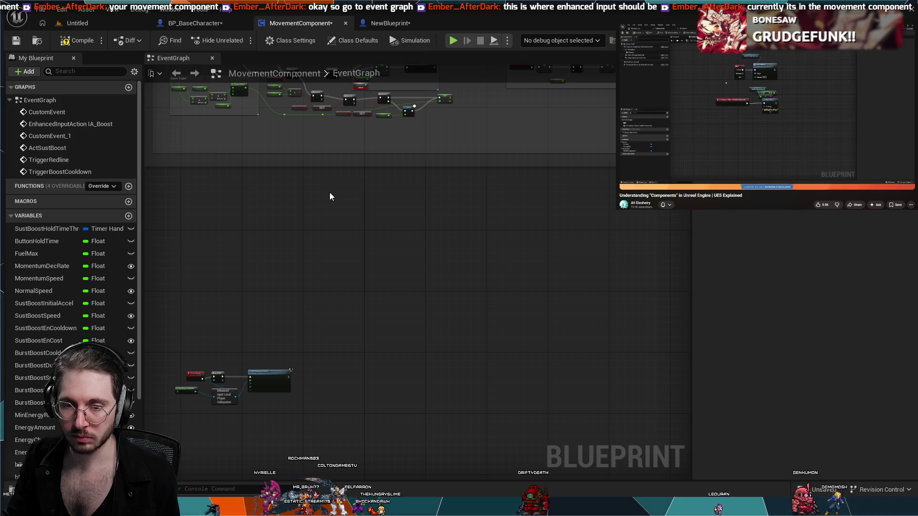
scroll(291, 311, "up", 5)
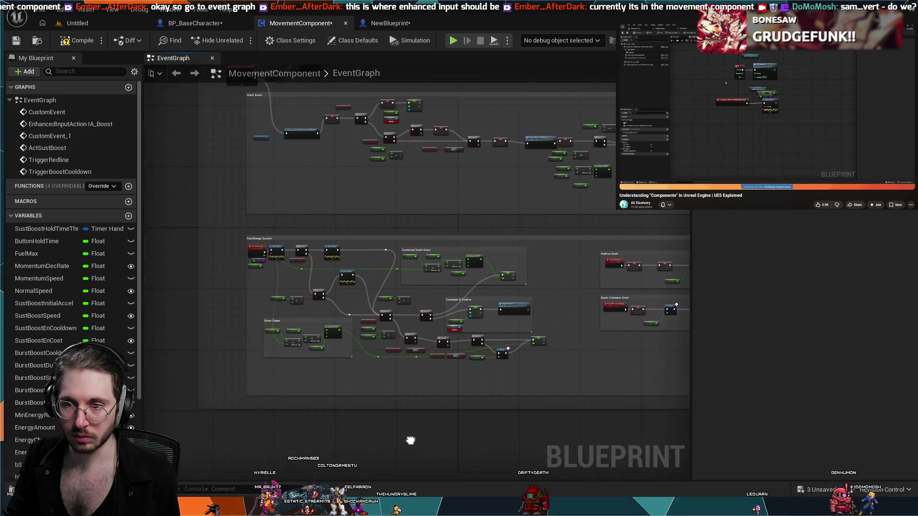
scroll(428, 380, "up", 5)
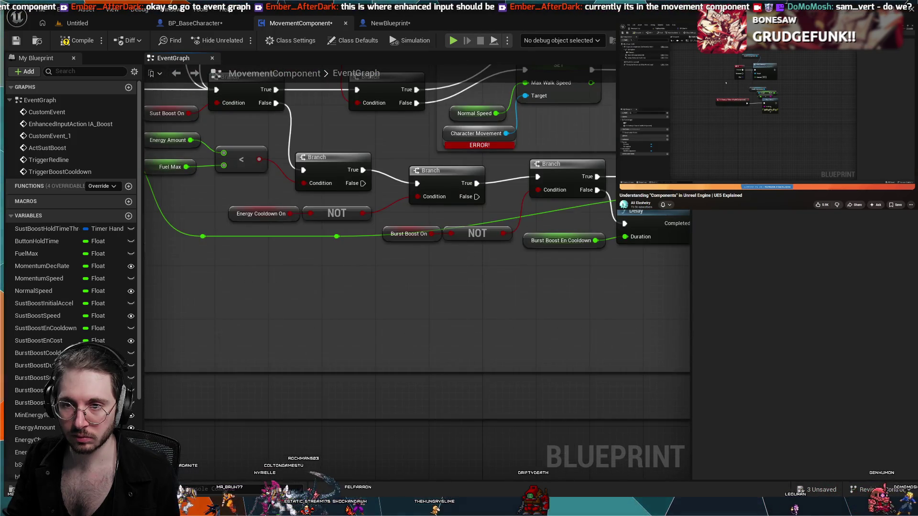
scroll(412, 337, "down", 3)
scroll(503, 291, "down", 5)
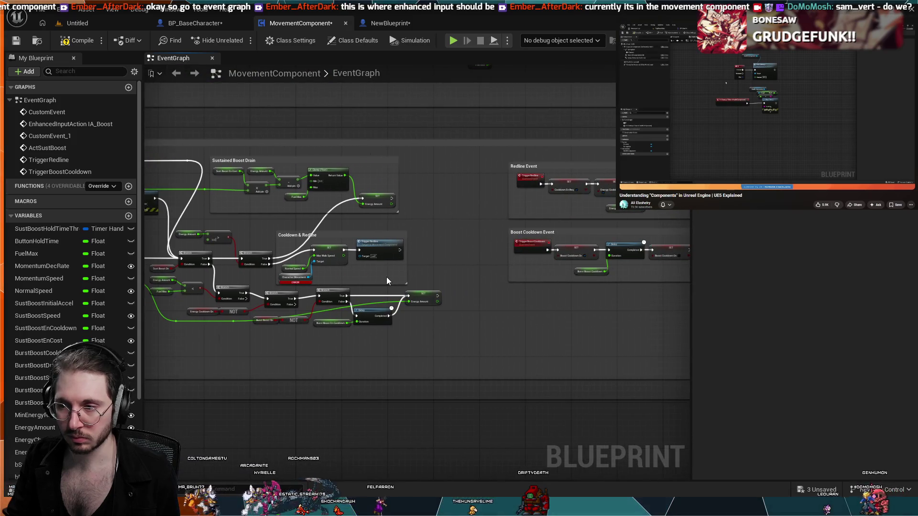
left_click_drag(386, 280, 341, 282)
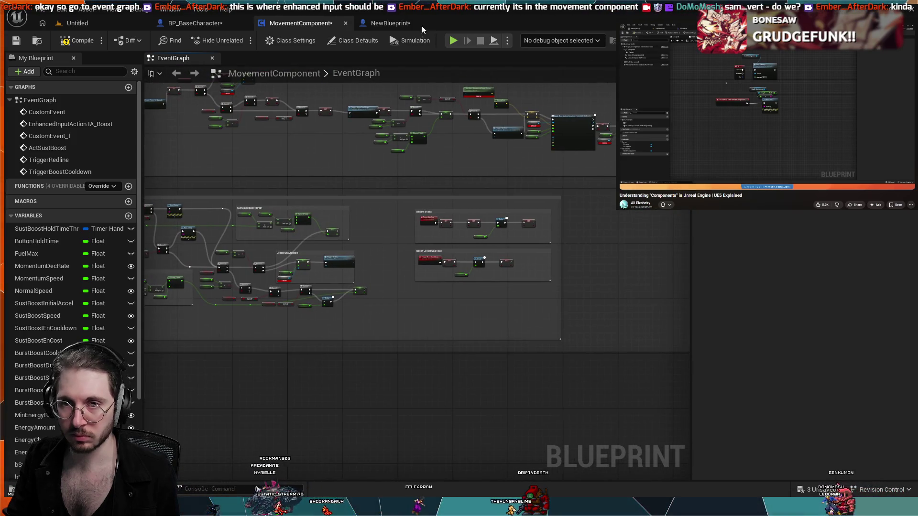
left_click(391, 22)
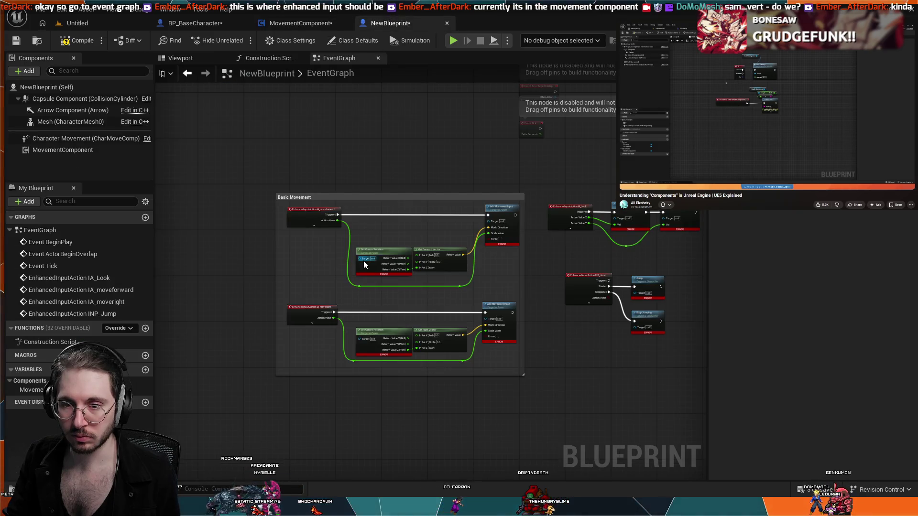
Step: Check NewBlueprint's Character Movement component, then open BP_BaseCharacter for comparison
scroll(364, 262, "up", 2)
scroll(363, 261, "down", 1)
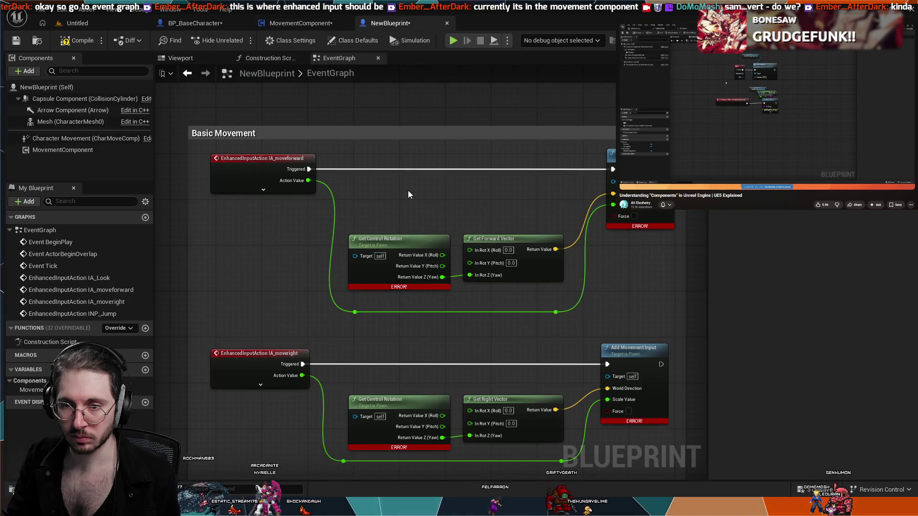
scroll(412, 193, "down", 3)
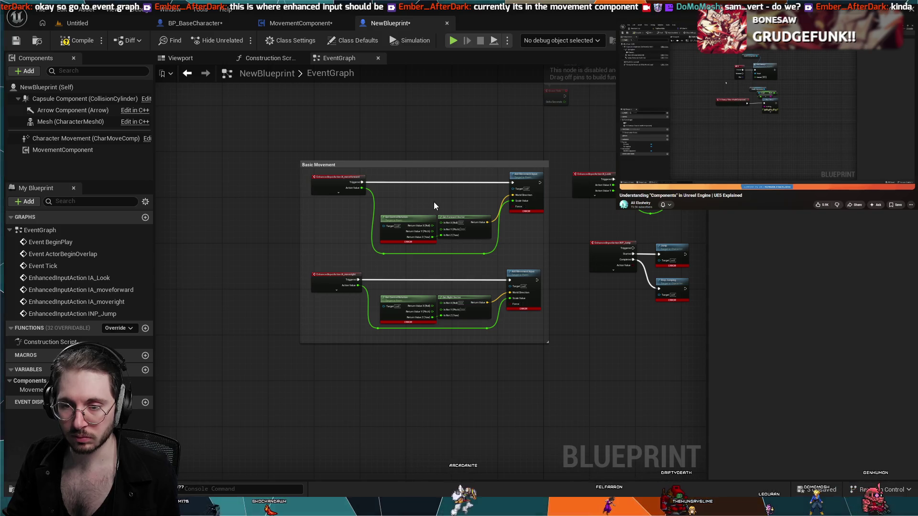
scroll(440, 206, "down", 2)
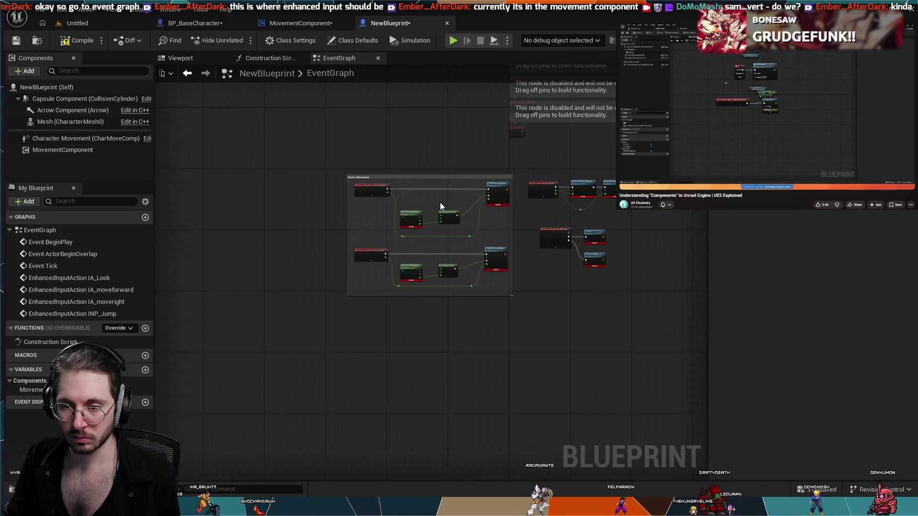
scroll(529, 246, "up", 4)
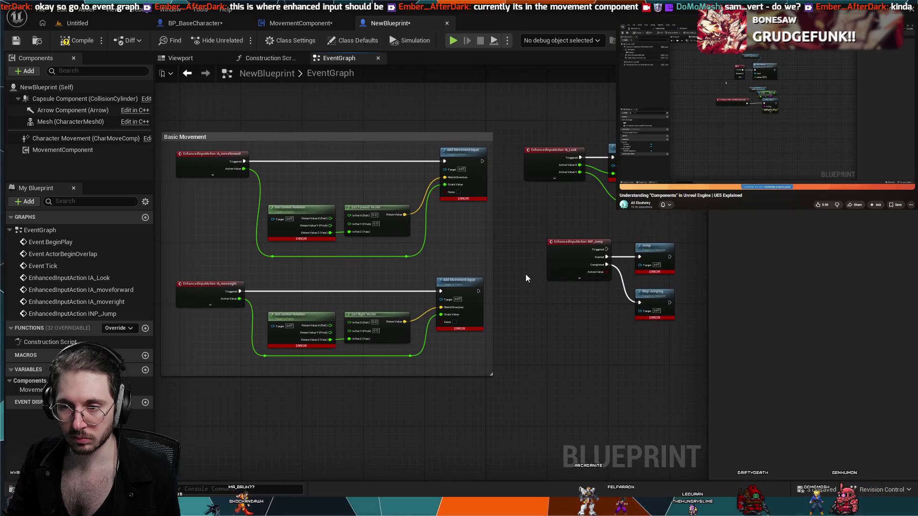
scroll(525, 279, "down", 1)
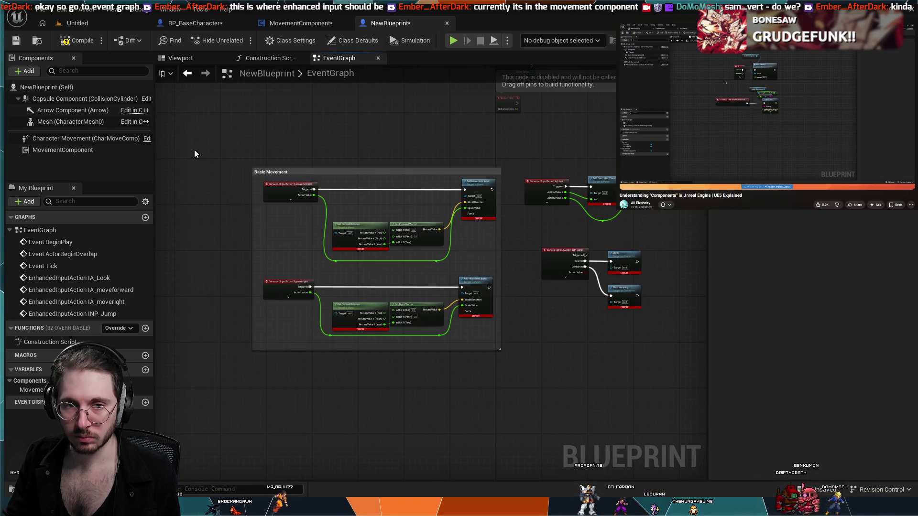
left_click(95, 140)
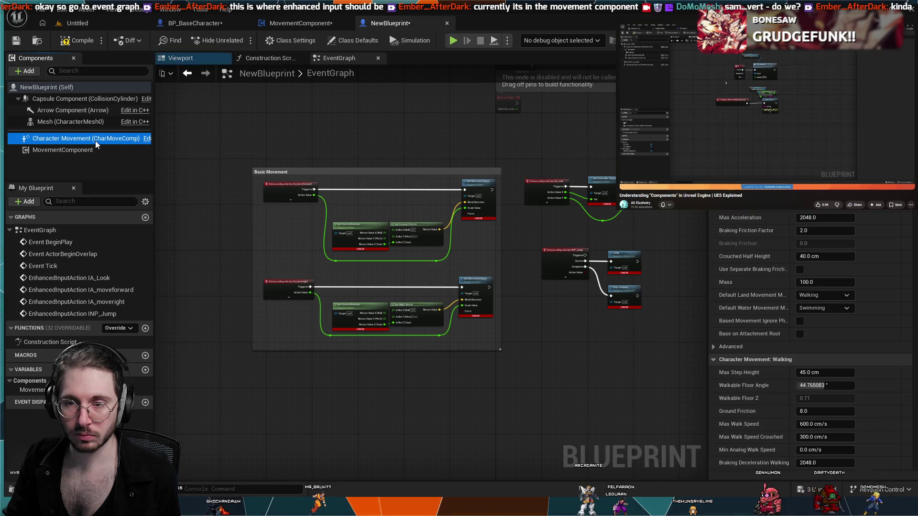
left_click(207, 24)
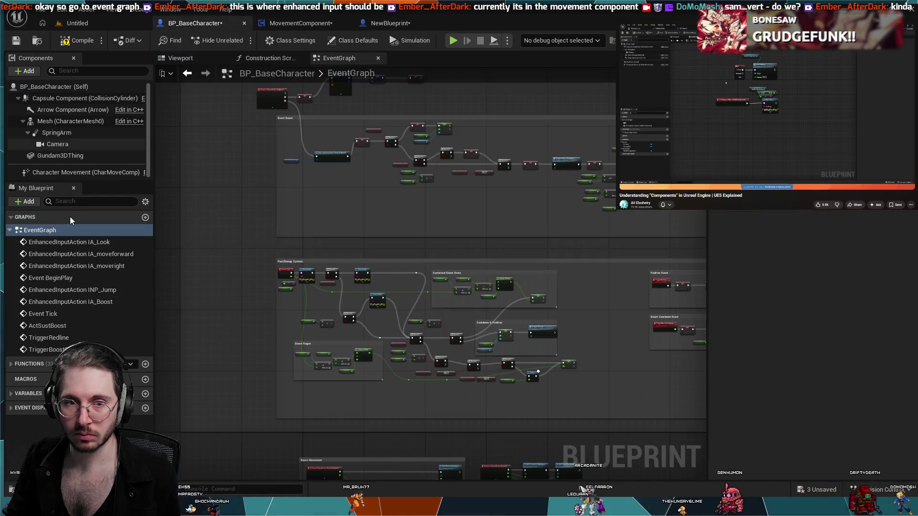
Step: Compare BP_BaseCharacter's Character Movement settings, then return to NewBlueprint's graph
left_click(82, 174)
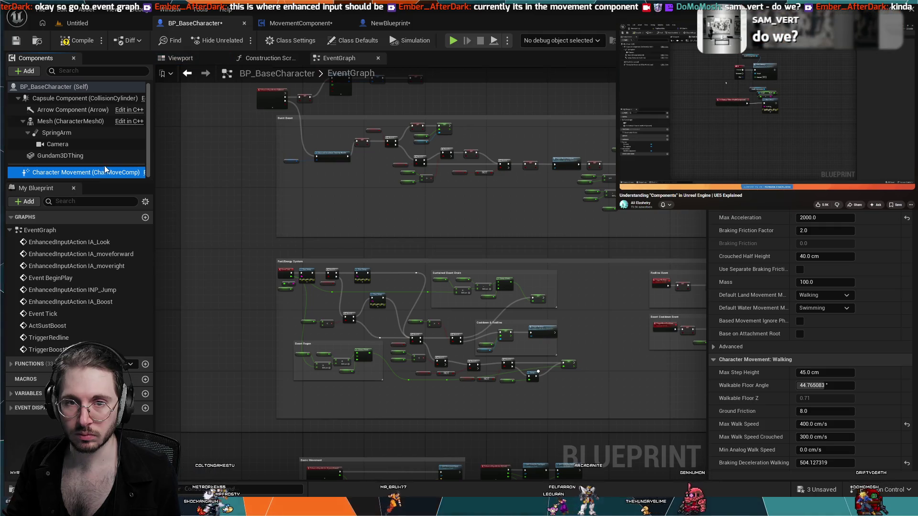
scroll(200, 139, "down", 3)
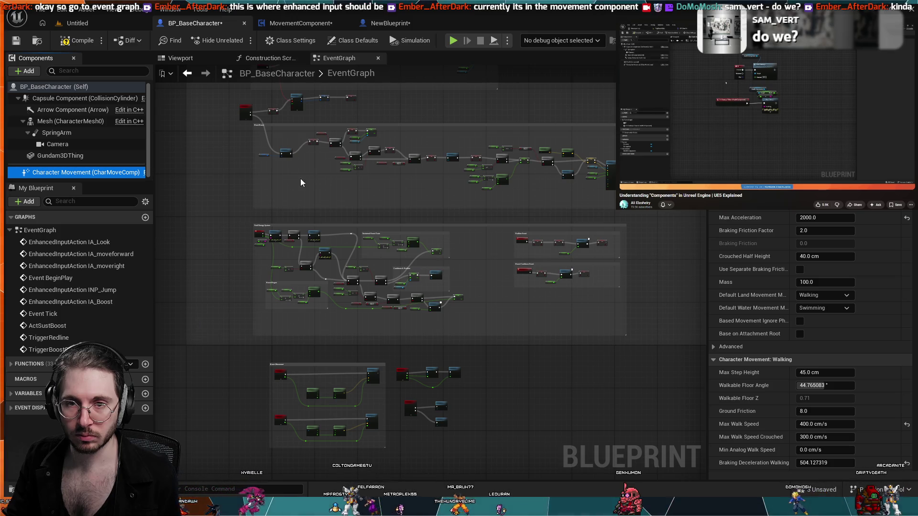
left_click(377, 23)
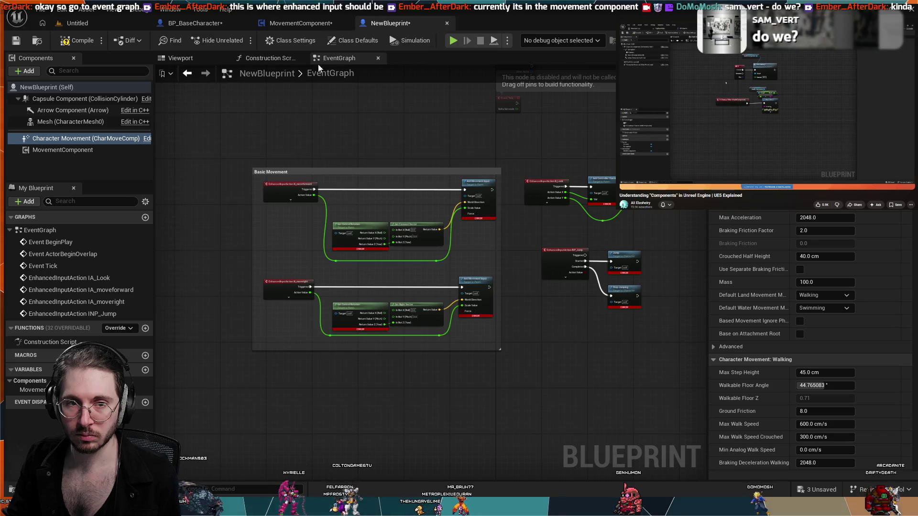
Step: Select Get Control Rotation and compile NewBlueprint to clear the Basic Movement errors
left_click(285, 21)
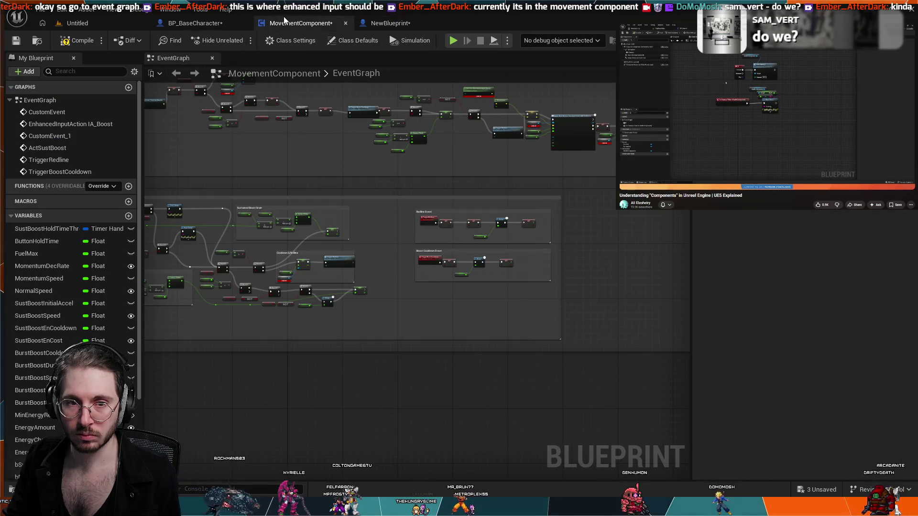
left_click(389, 23)
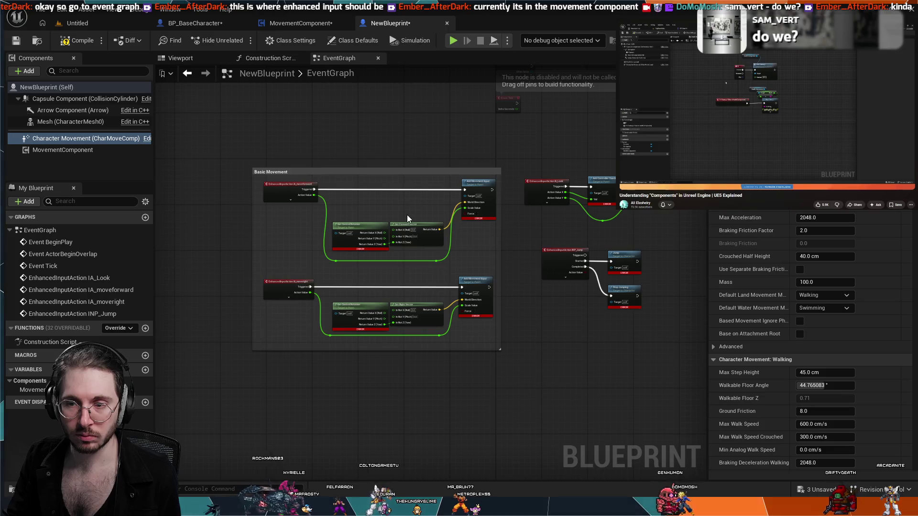
scroll(408, 217, "down", 2)
scroll(287, 260, "up", 5)
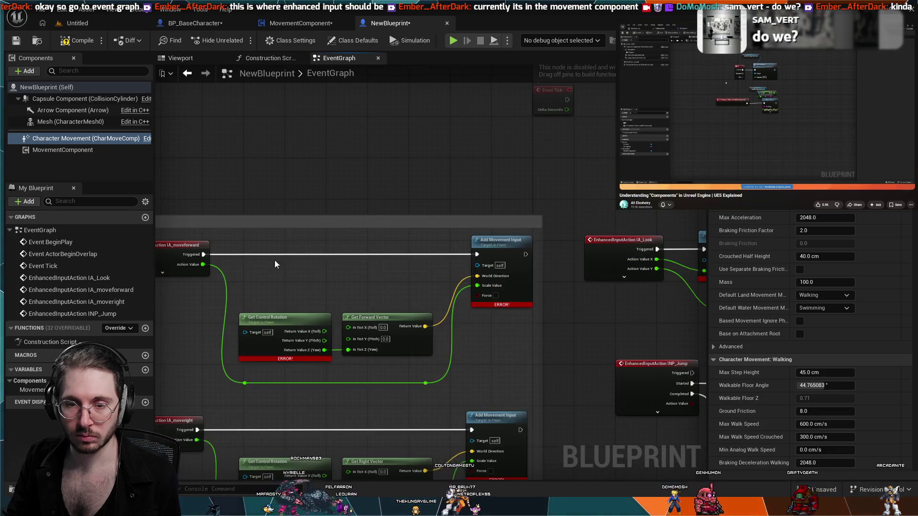
left_click(305, 252)
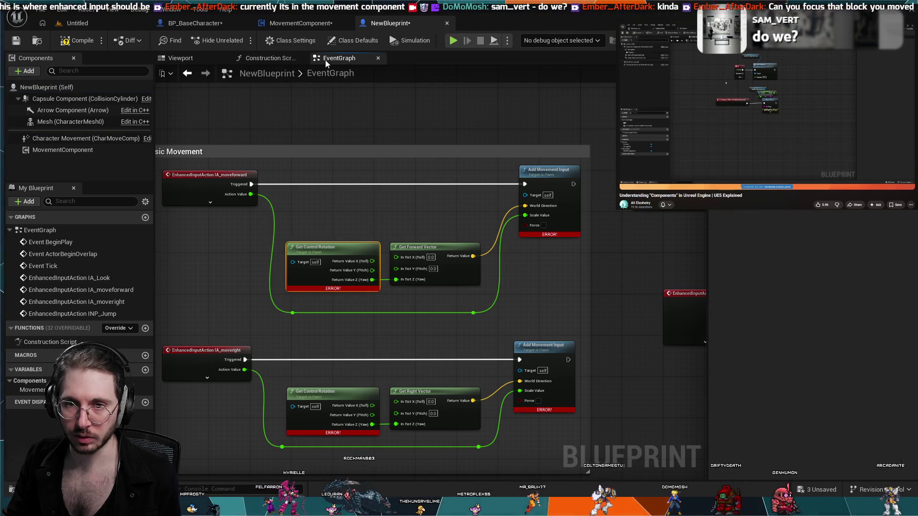
left_click(79, 41)
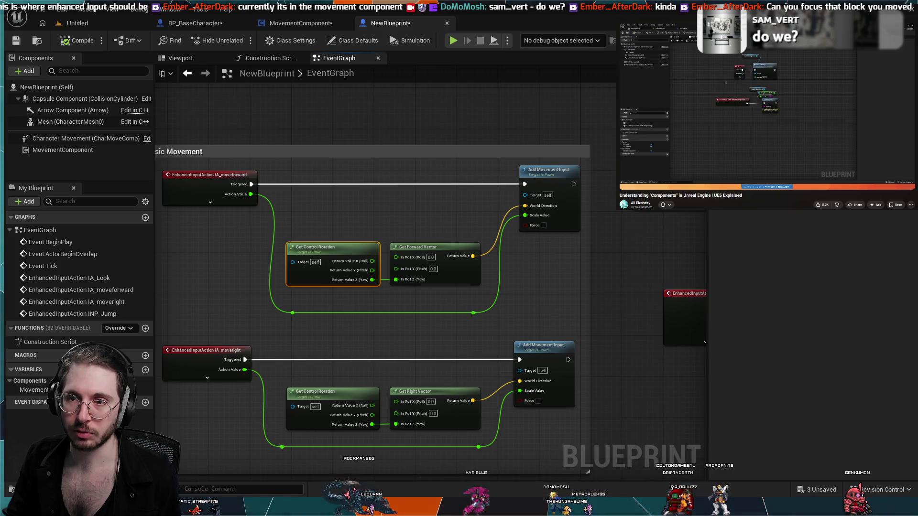
Step: Frame the whole error-free Basic Movement group in the graph view
scroll(409, 326, "down", 1)
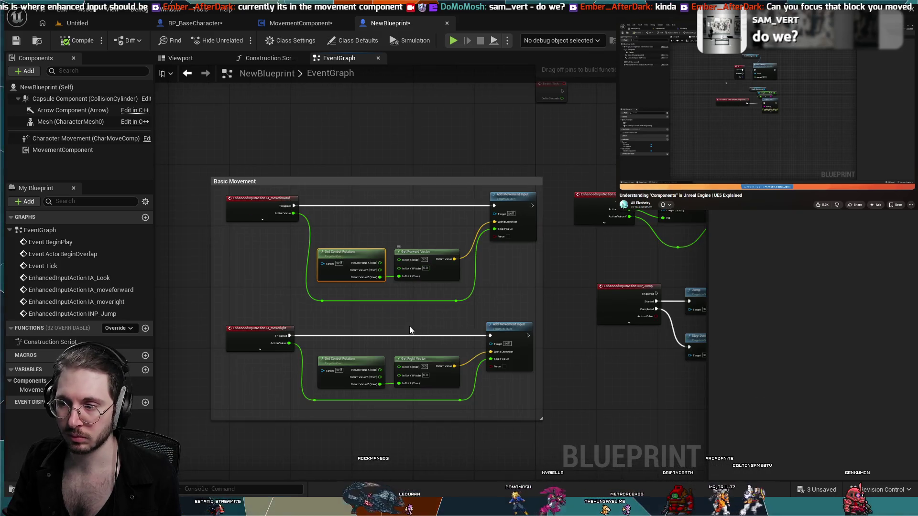
scroll(409, 329, "down", 1)
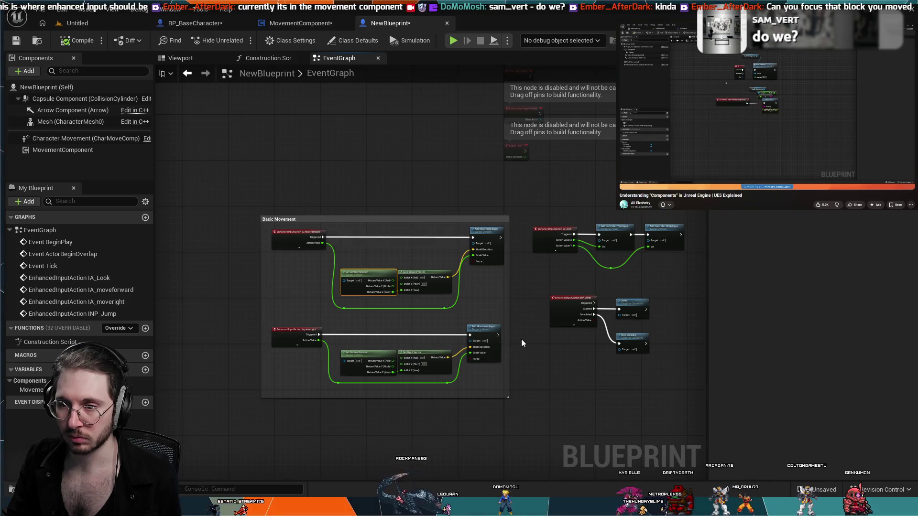
scroll(536, 355, "up", 3)
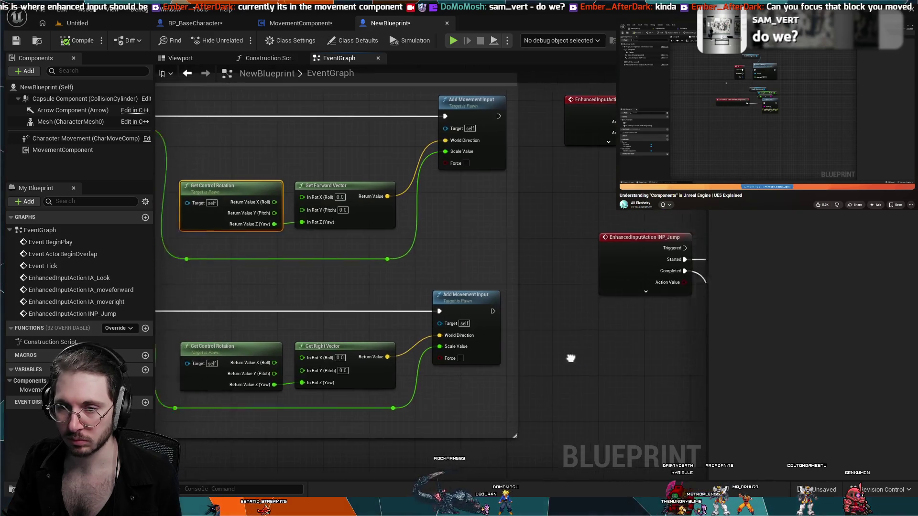
mouse_move(570, 358)
left_mouse_down()
mouse_move(724, 334)
mouse_move(729, 355)
mouse_move(699, 339)
left_mouse_up()
scroll(698, 340, "down", 1)
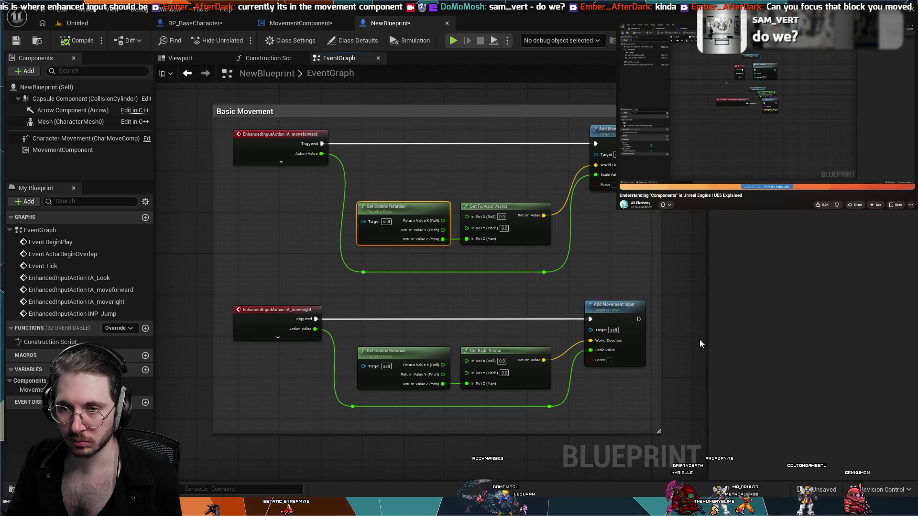
scroll(684, 340, "up", 2)
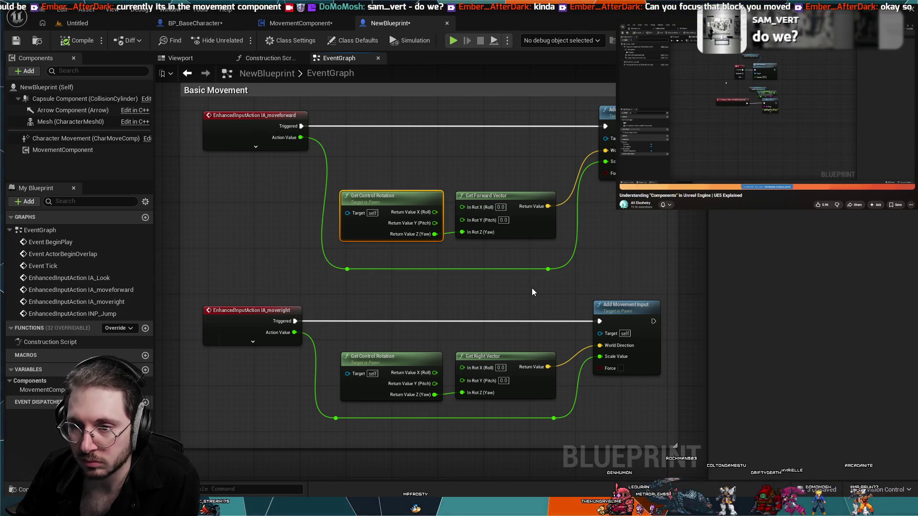
Step: Deselect Get Control Rotation and widen the Basic Movement comment box
scroll(526, 299, "down", 1)
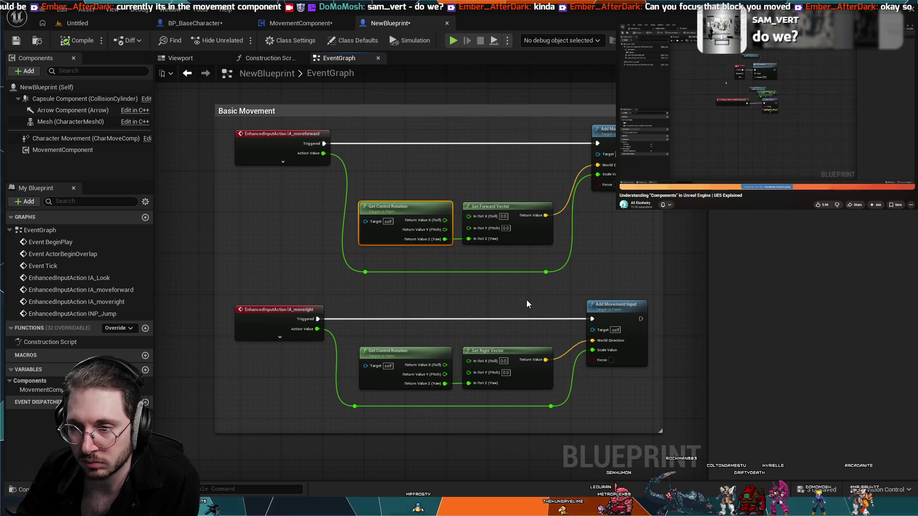
scroll(527, 300, "down", 1)
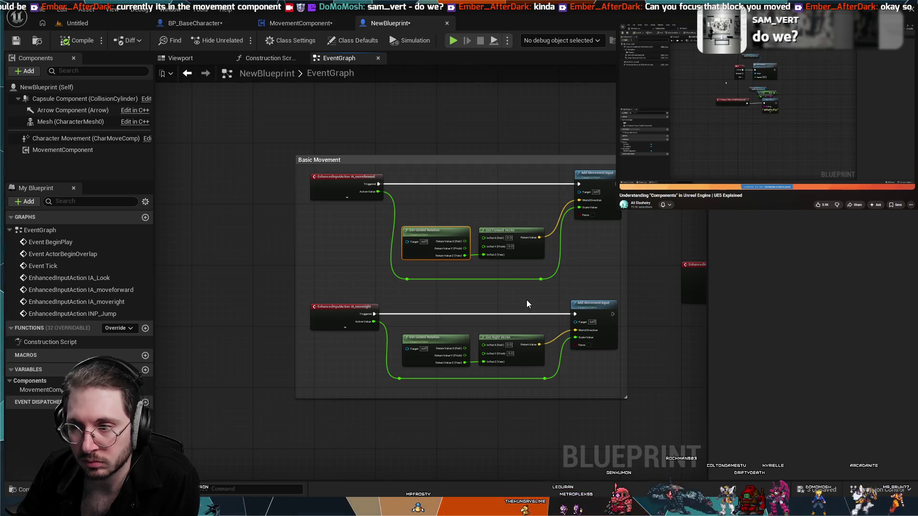
left_click_drag(594, 300, 619, 309)
mouse_move(426, 325)
left_mouse_down()
mouse_move(411, 326)
mouse_move(467, 349)
mouse_move(475, 374)
mouse_move(581, 469)
mouse_move(543, 335)
mouse_move(451, 300)
mouse_move(460, 311)
mouse_move(494, 310)
left_mouse_up()
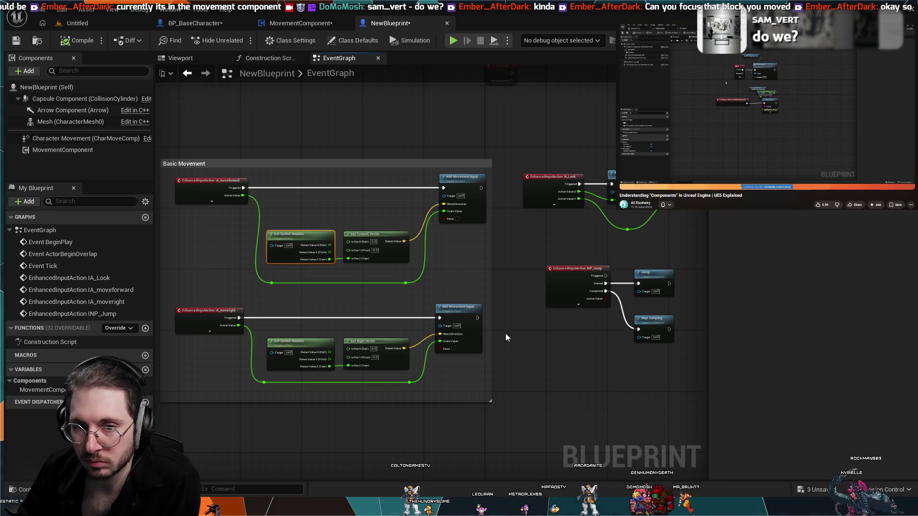
left_click(500, 297)
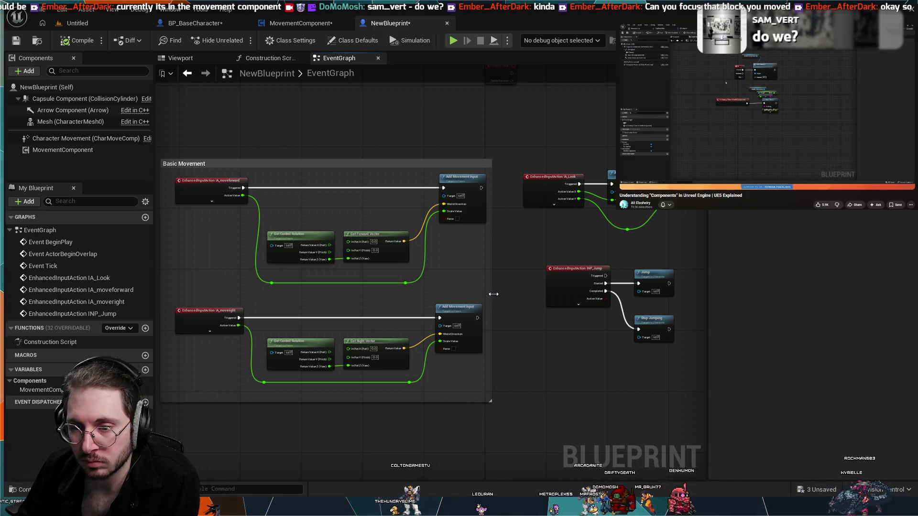
left_click_drag(493, 294, 508, 297)
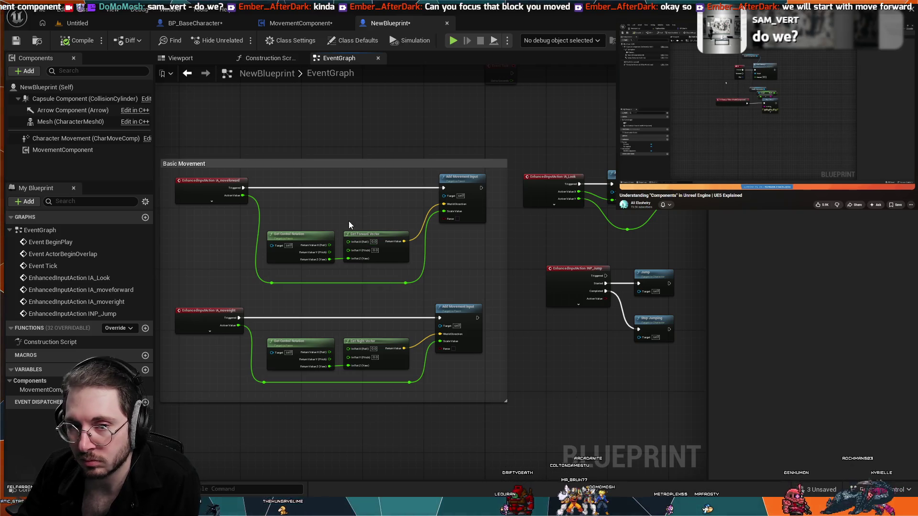
Step: Centre the view on the IA_moveforward event and its move-forward nodes
scroll(349, 224, "up", 5)
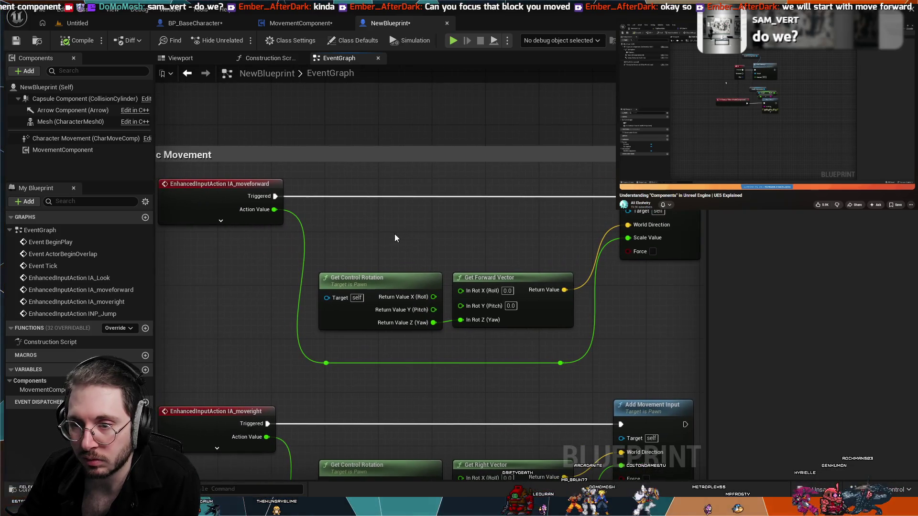
left_click_drag(394, 234, 410, 236)
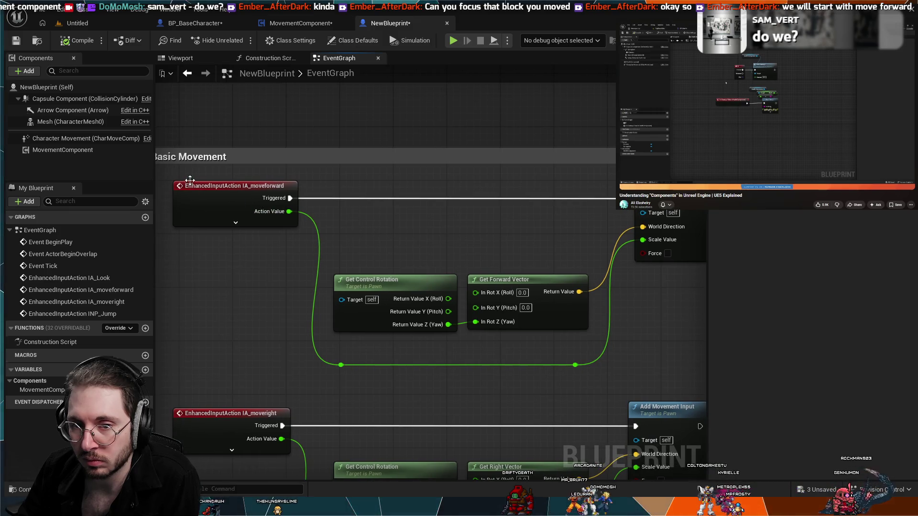
left_click(208, 190)
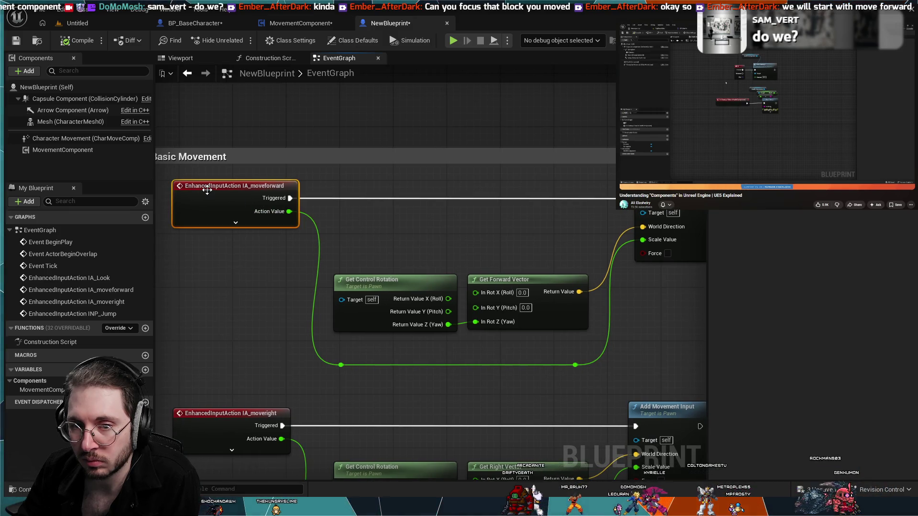
left_click(240, 305)
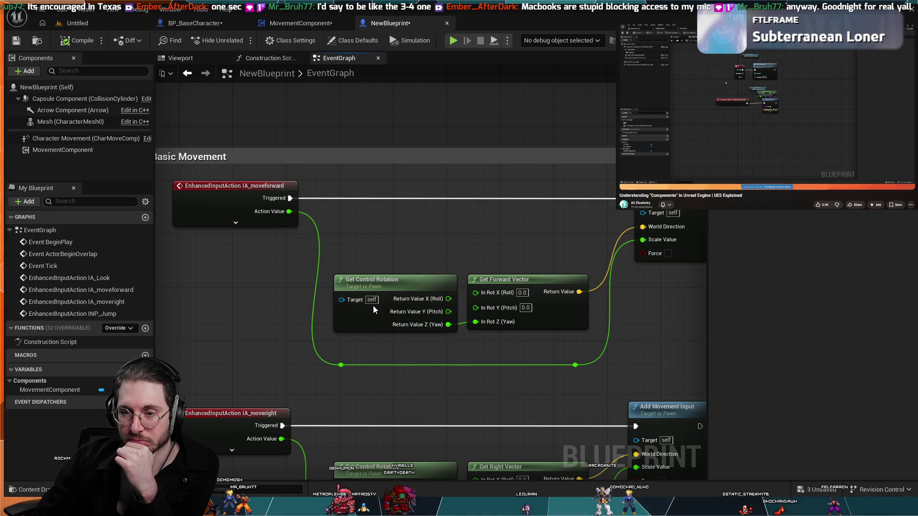
scroll(372, 304, "down", 1)
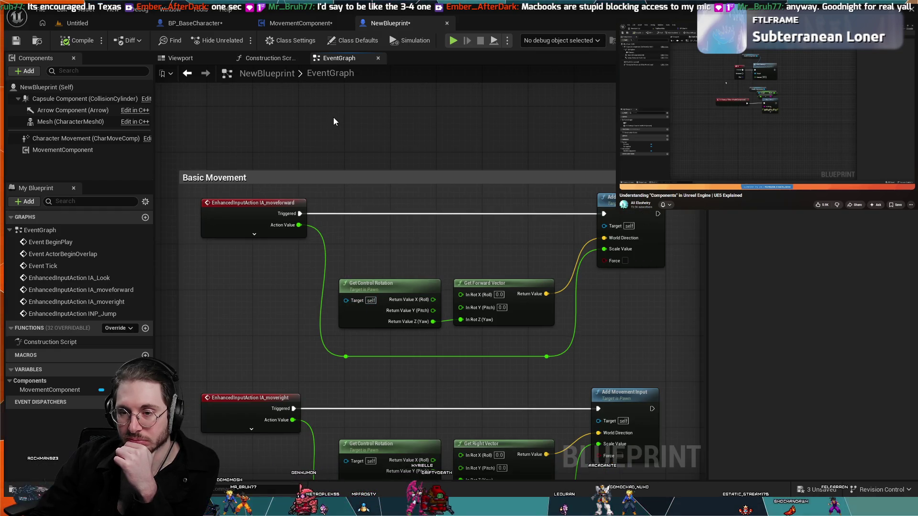
scroll(334, 125, "down", 1)
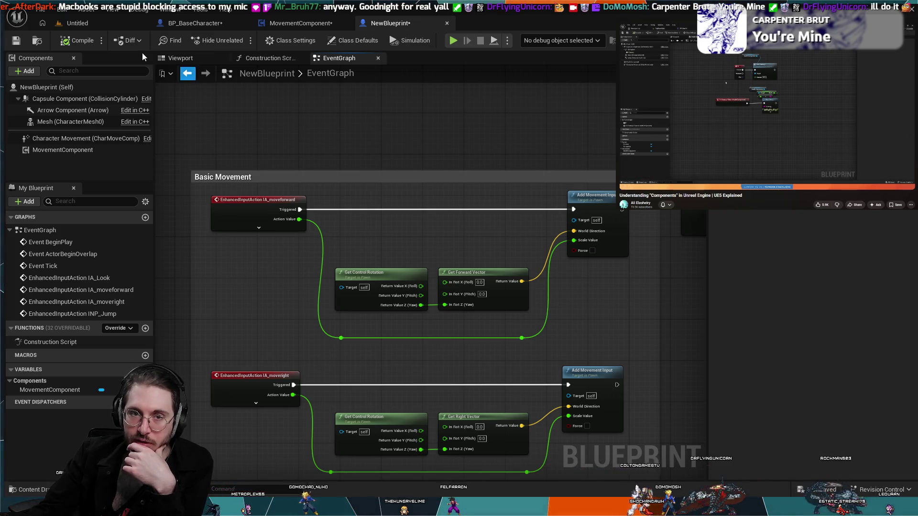
scroll(272, 116, "up", 2)
Step: Open the MovementComponent graph and zoom in on the IA_Boost event and Burst Boost nodes
scroll(272, 115, "down", 3)
left_click(301, 22)
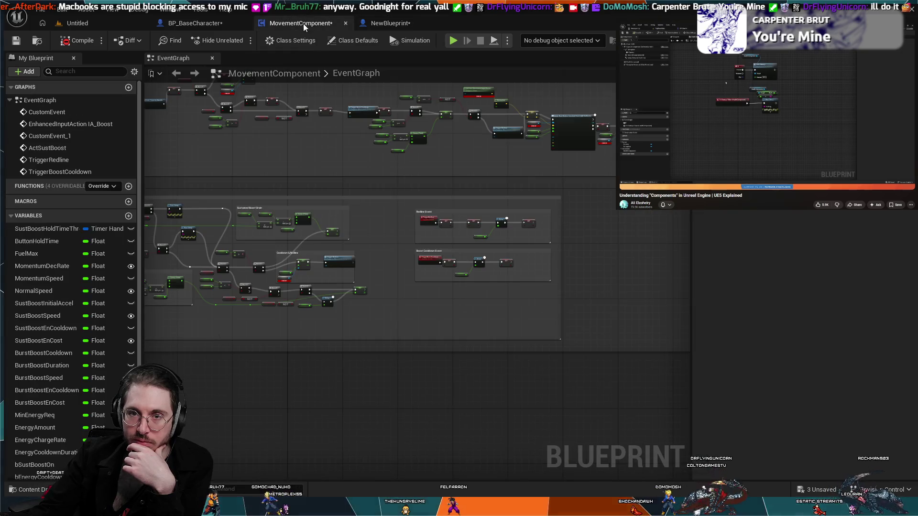
left_click_drag(278, 141, 454, 328)
scroll(443, 288, "up", 6)
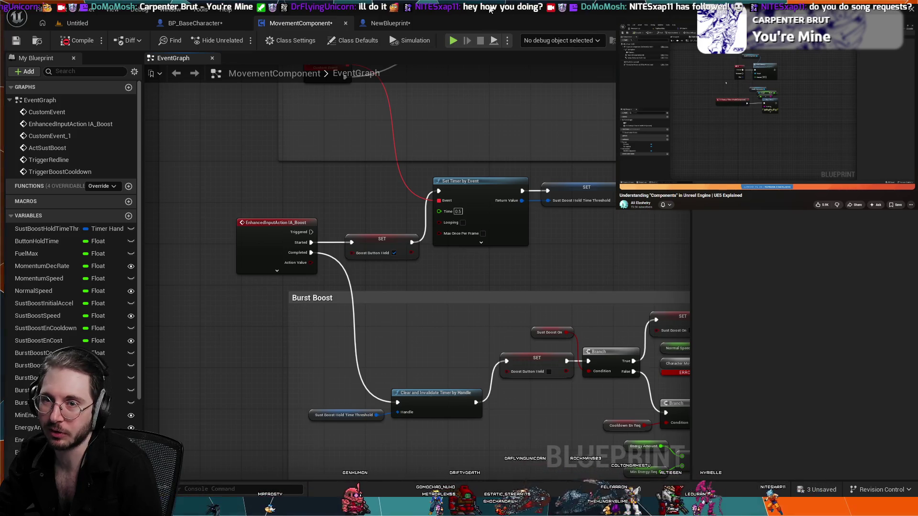
scroll(273, 189, "up", 2)
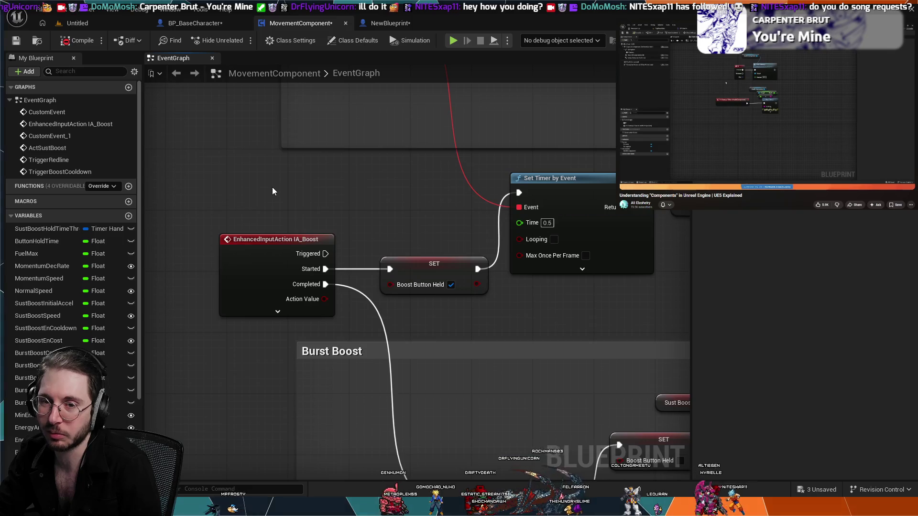
scroll(270, 191, "down", 3)
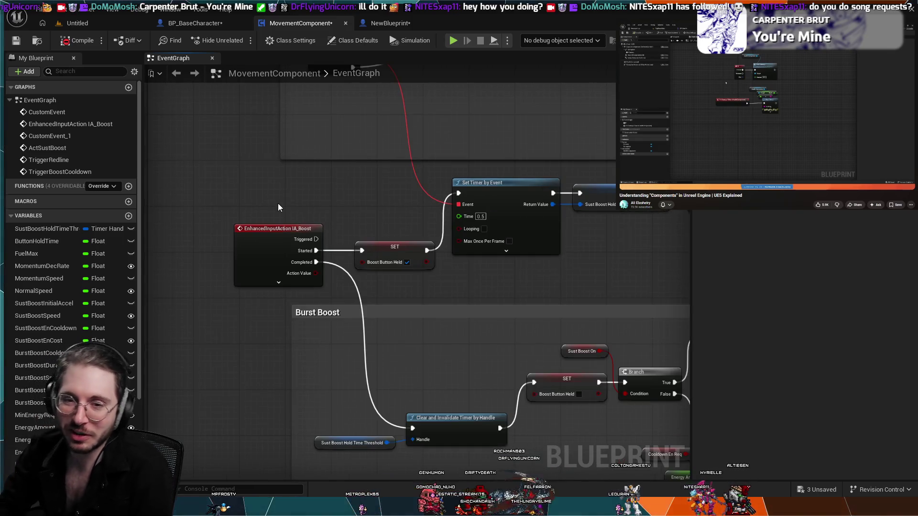
scroll(288, 174, "down", 2)
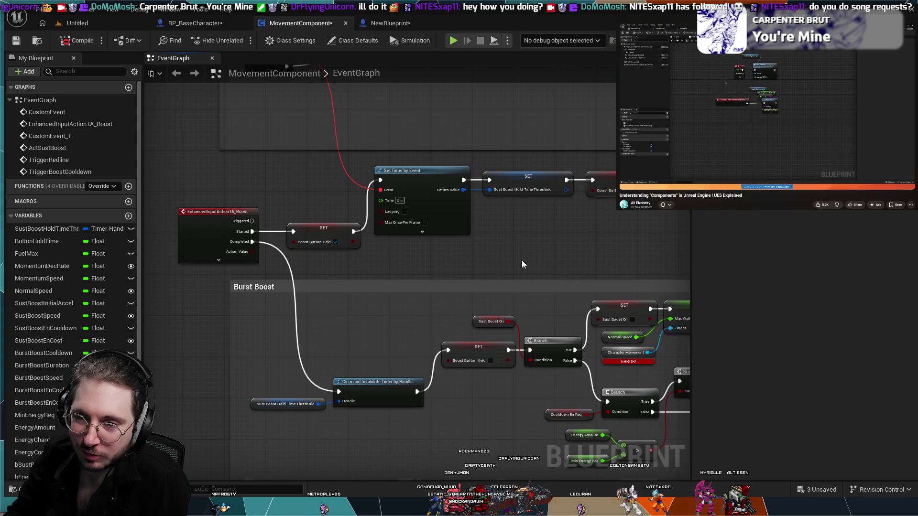
scroll(521, 260, "up", 2)
scroll(408, 270, "down", 2)
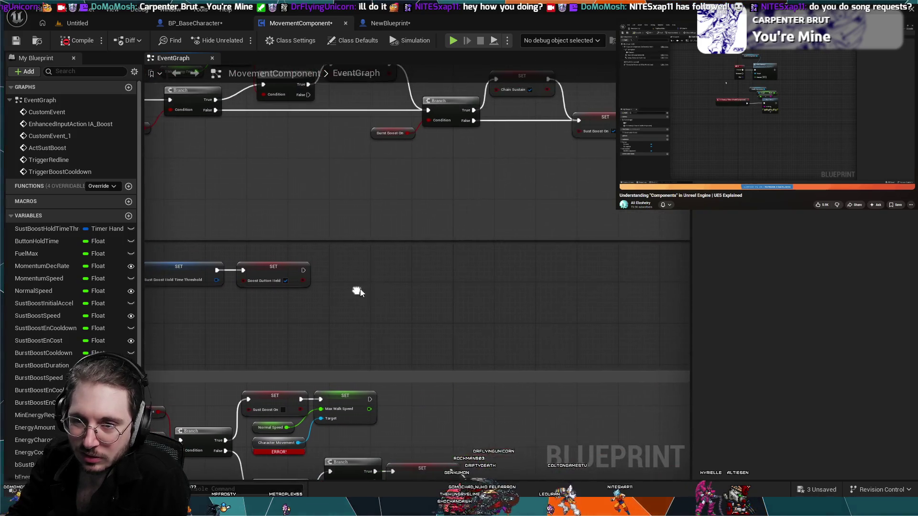
scroll(432, 291, "up", 2)
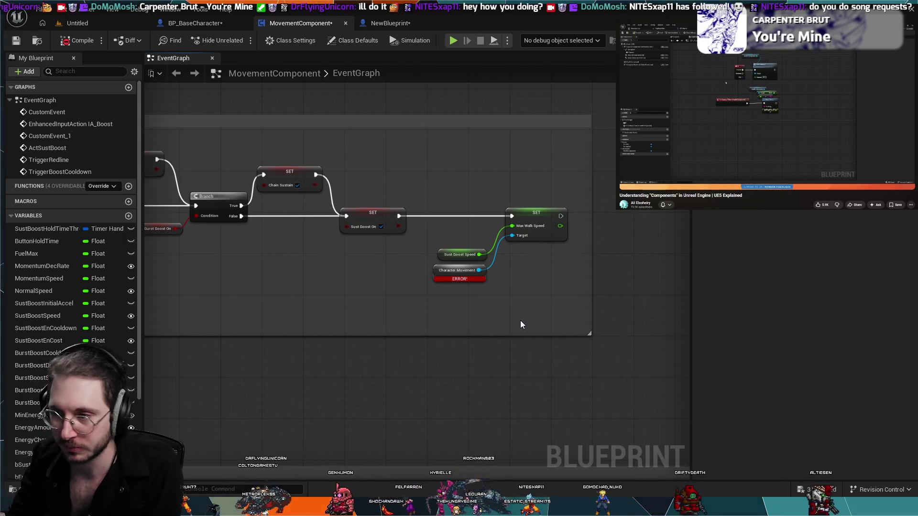
scroll(521, 320, "down", 3)
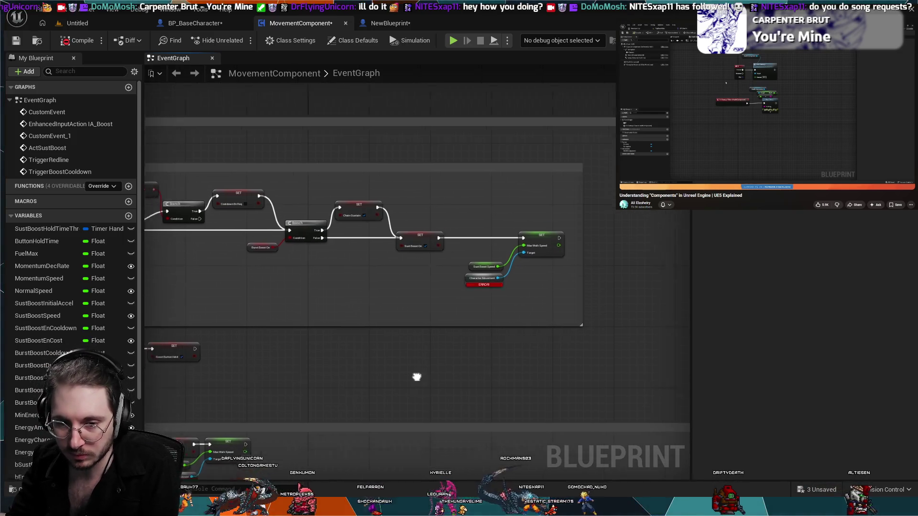
scroll(474, 426, "up", 2)
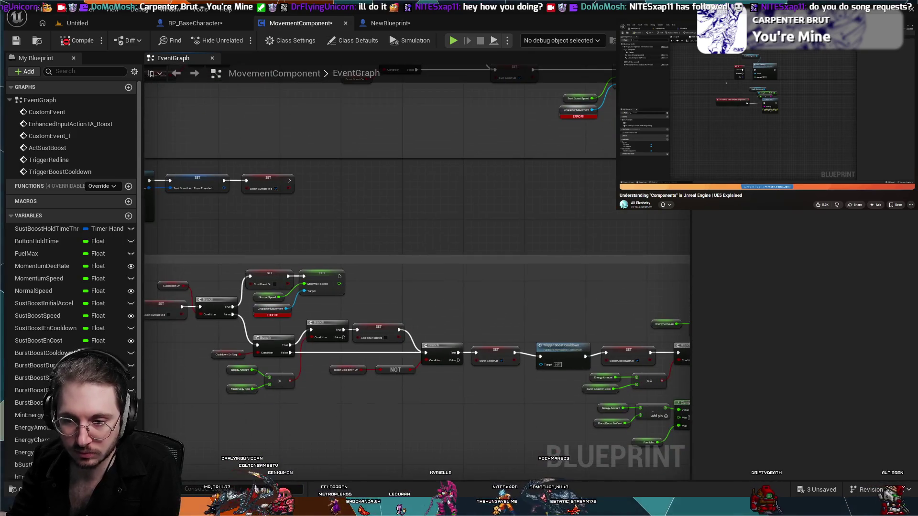
mouse_move(467, 358)
left_mouse_down()
mouse_move(397, 338)
mouse_move(436, 314)
mouse_move(594, 341)
mouse_move(423, 341)
mouse_move(514, 329)
left_mouse_up()
scroll(510, 337, "up", 3)
scroll(514, 329, "down", 3)
left_click_drag(463, 379, 460, 322)
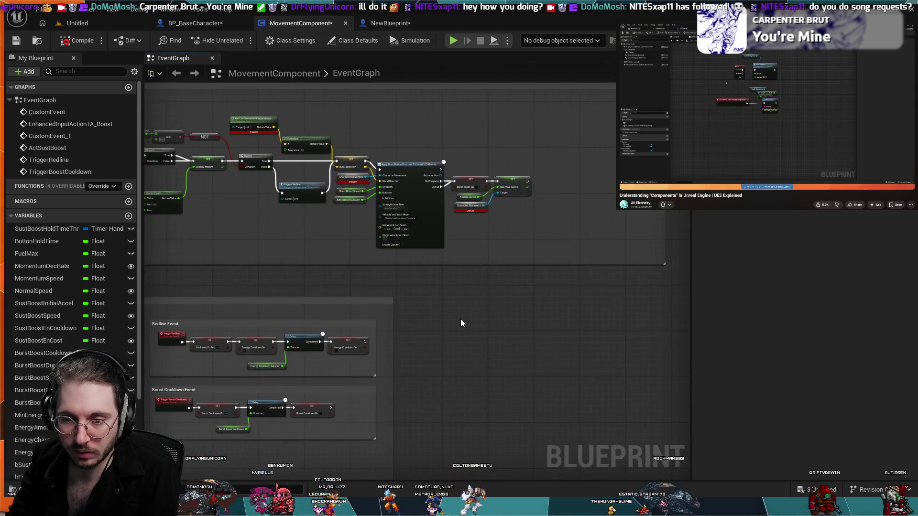
scroll(461, 320, "down", 3)
scroll(466, 236, "up", 2)
scroll(480, 234, "up", 2)
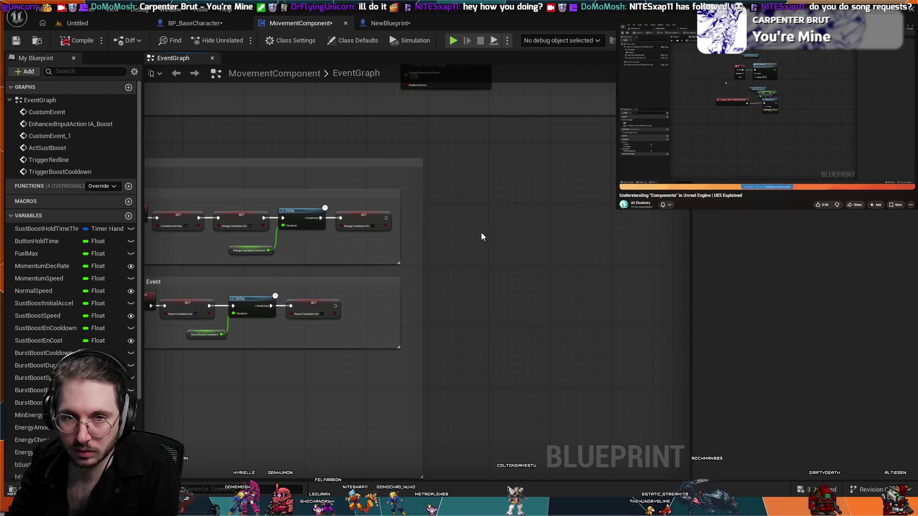
mouse_move(482, 235)
left_mouse_down()
mouse_move(485, 389)
mouse_move(447, 383)
mouse_move(570, 381)
mouse_move(610, 412)
mouse_move(432, 293)
mouse_move(294, 285)
mouse_move(412, 301)
left_mouse_up()
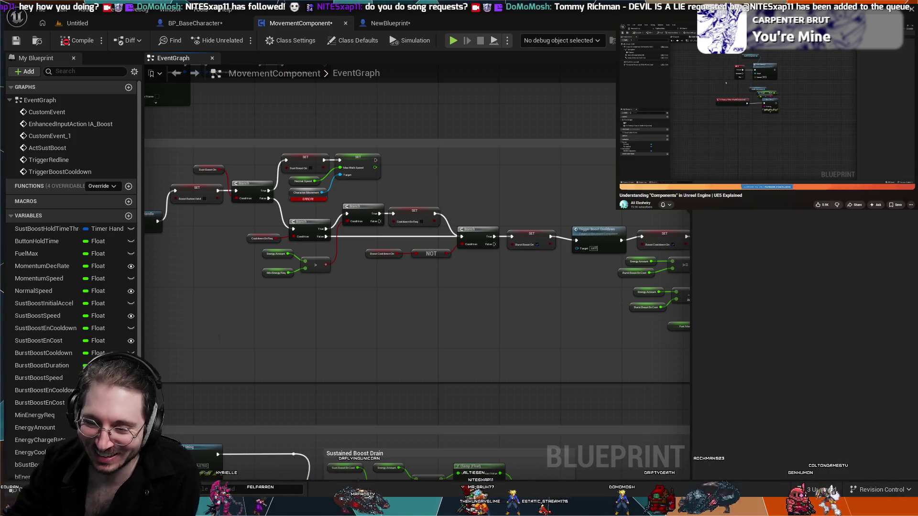
Step: Follow the Burst Boost chain through Apply Root Motion, then close the Details panel to widen the graph
mouse_move(355, 299)
left_mouse_down()
mouse_move(305, 311)
mouse_move(420, 357)
left_mouse_up()
scroll(431, 351, "up", 2)
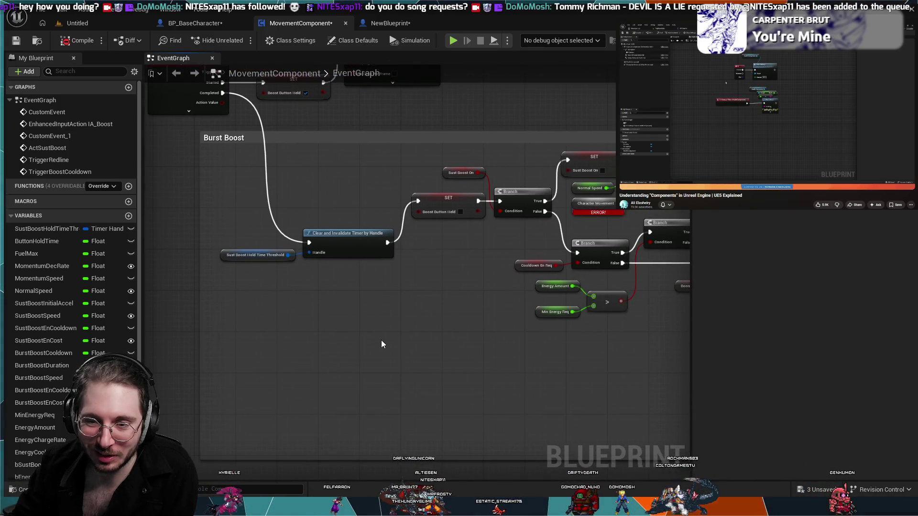
scroll(387, 340, "down", 3)
scroll(592, 309, "up", 1)
mouse_move(591, 308)
left_mouse_down()
mouse_move(535, 239)
mouse_move(487, 207)
mouse_move(449, 221)
left_mouse_up()
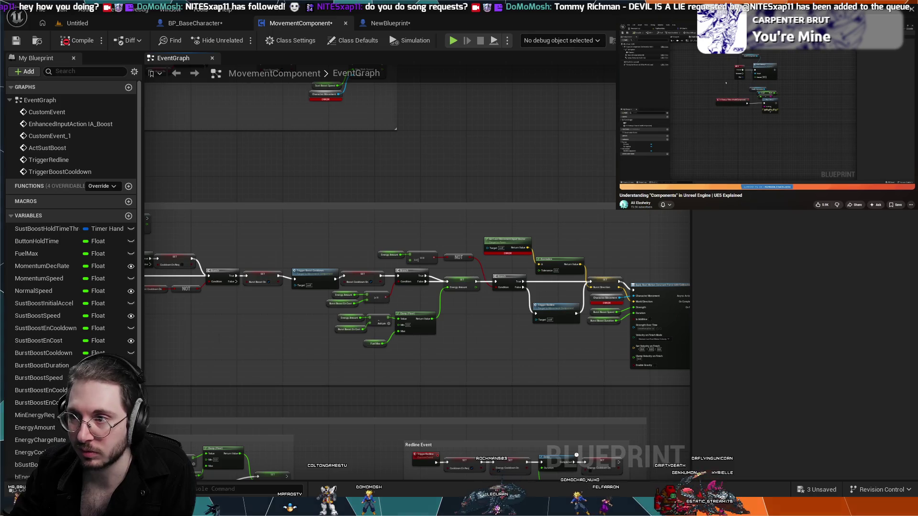
left_click(740, 58)
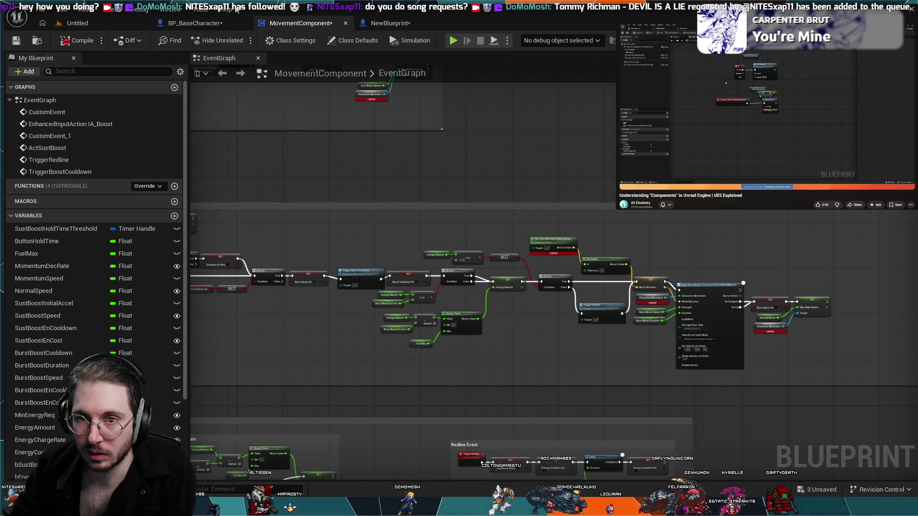
Step: Check NewBlueprint's Basic Movement nodes, then view BP_BaseCharacter's IA_Boost and ActSustBoost nodes
left_click(394, 20)
scroll(285, 225, "up", 5)
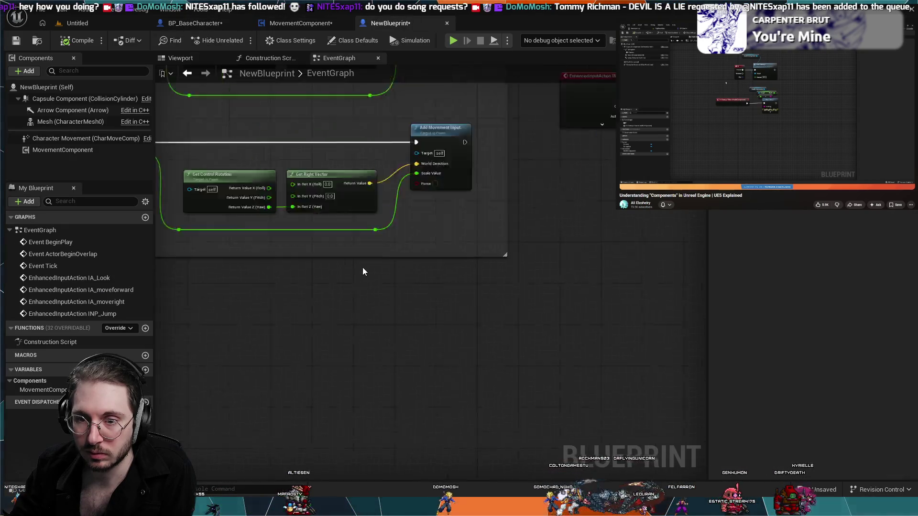
scroll(377, 221, "down", 3)
left_click_drag(450, 263, 441, 311)
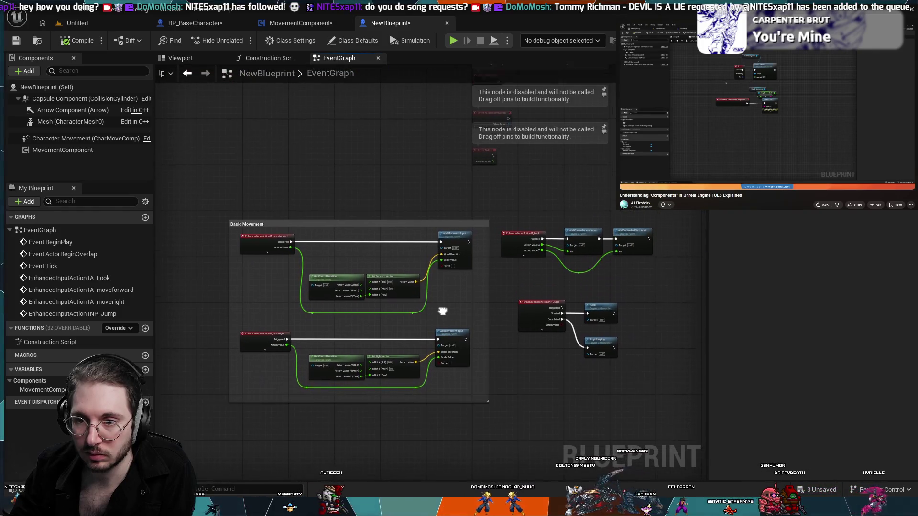
left_click_drag(435, 200, 496, 191)
scroll(460, 186, "up", 2)
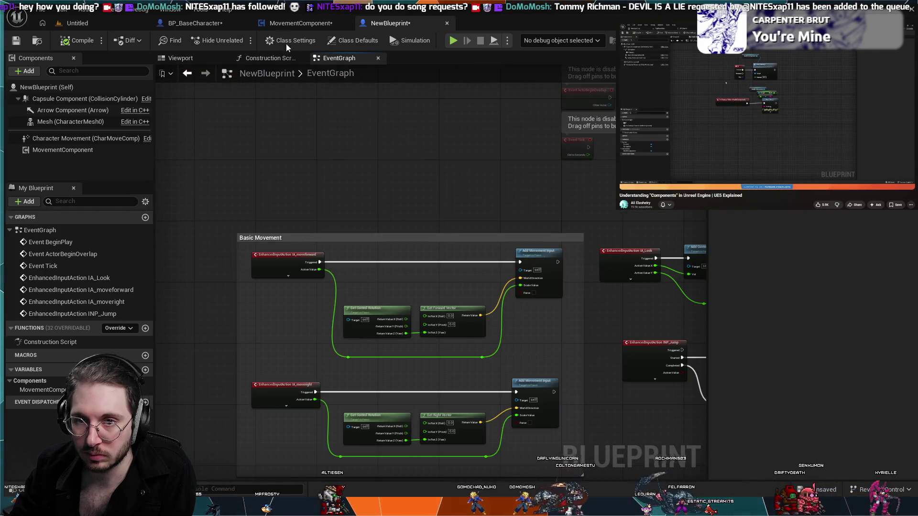
left_click(193, 23)
scroll(254, 203, "up", 7)
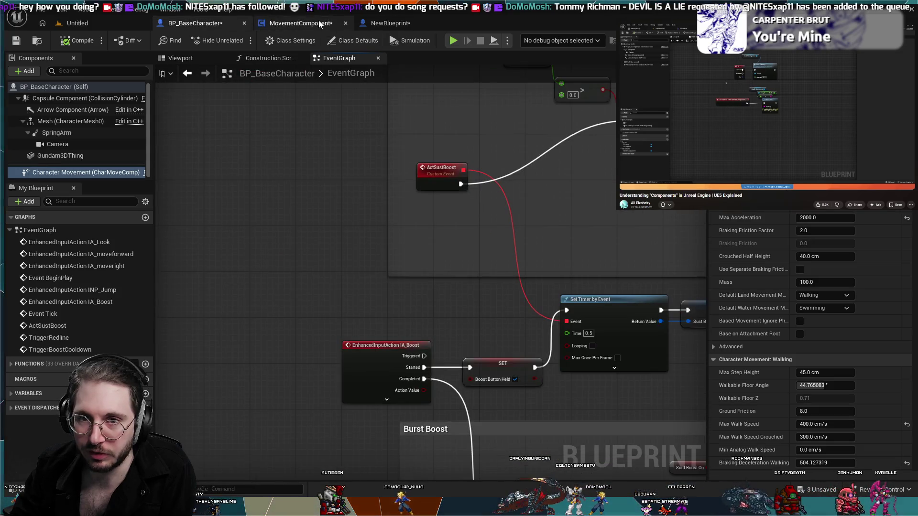
left_click(301, 23)
scroll(321, 237, "up", 3)
scroll(320, 236, "up", 6)
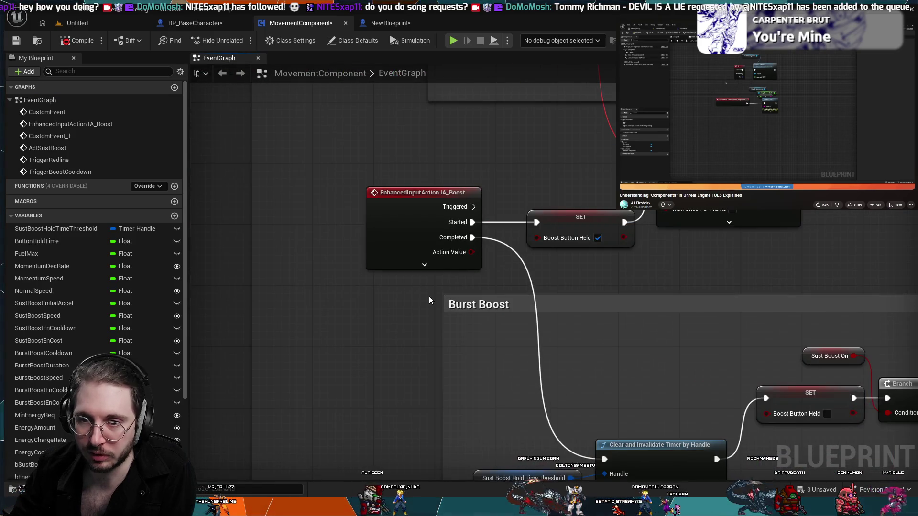
mouse_move(432, 297)
left_mouse_down()
mouse_move(356, 275)
mouse_move(505, 330)
left_mouse_up()
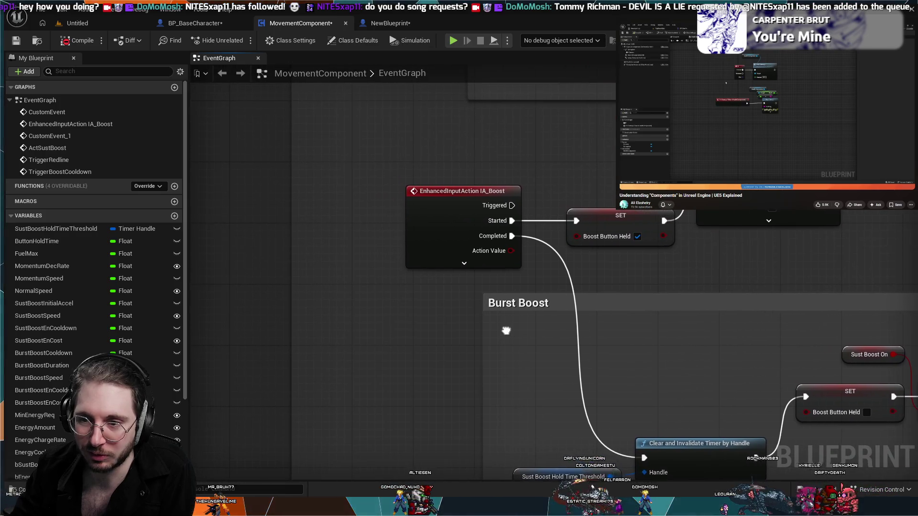
left_click(464, 263)
left_click(464, 338)
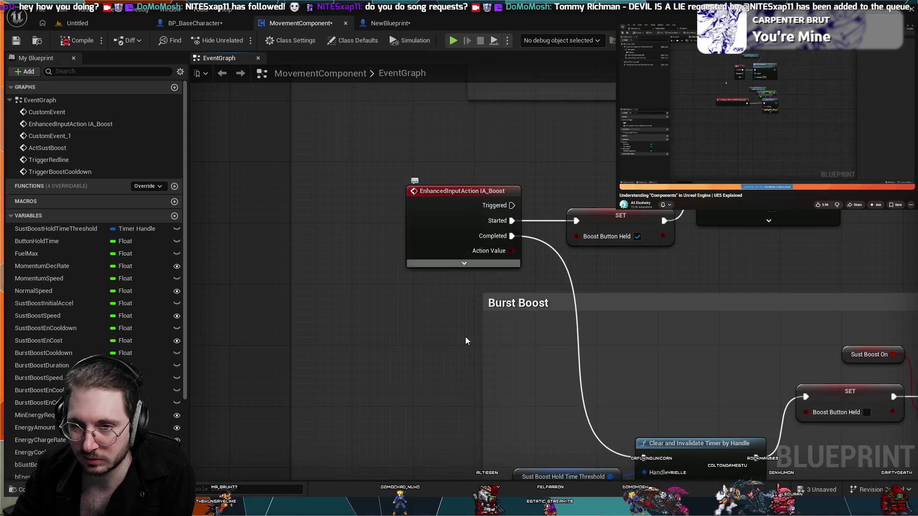
left_click_drag(527, 301, 412, 285)
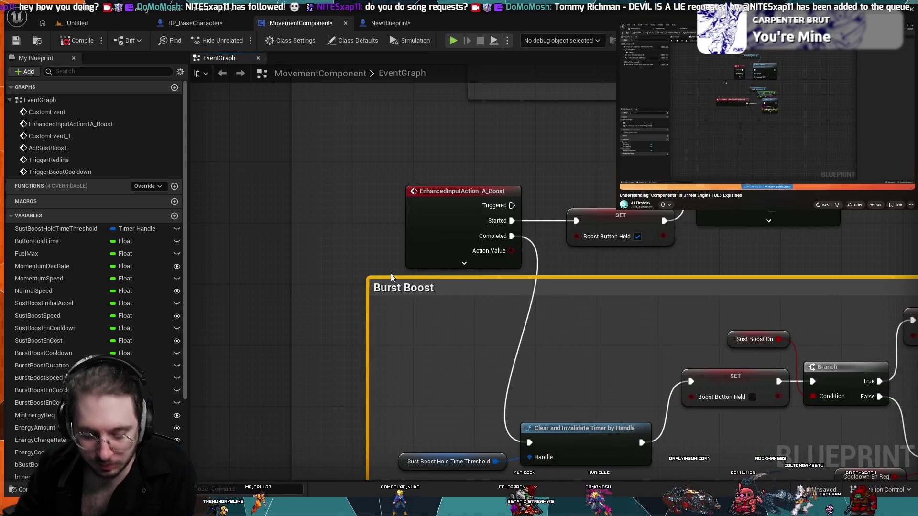
key("ctrl+z")
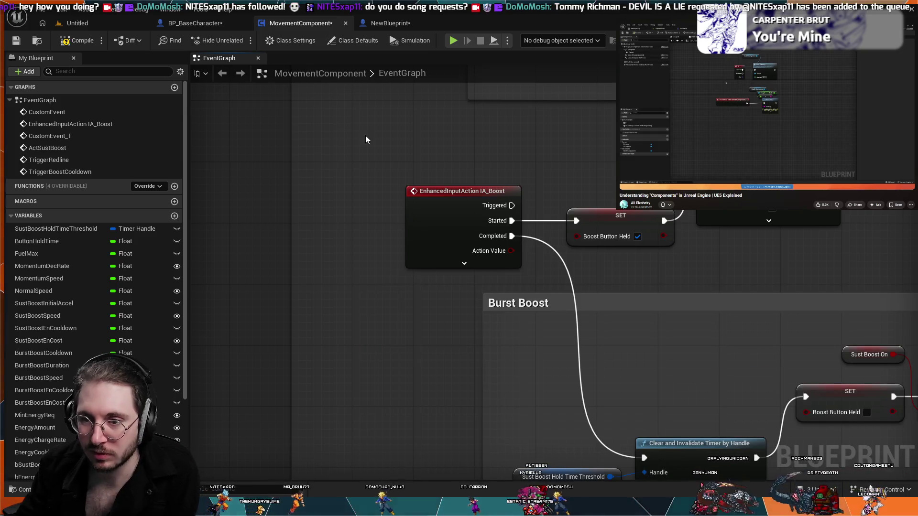
mouse_move(571, 147)
left_mouse_down()
mouse_move(522, 144)
mouse_move(516, 189)
left_mouse_up()
scroll(520, 193, "down", 2)
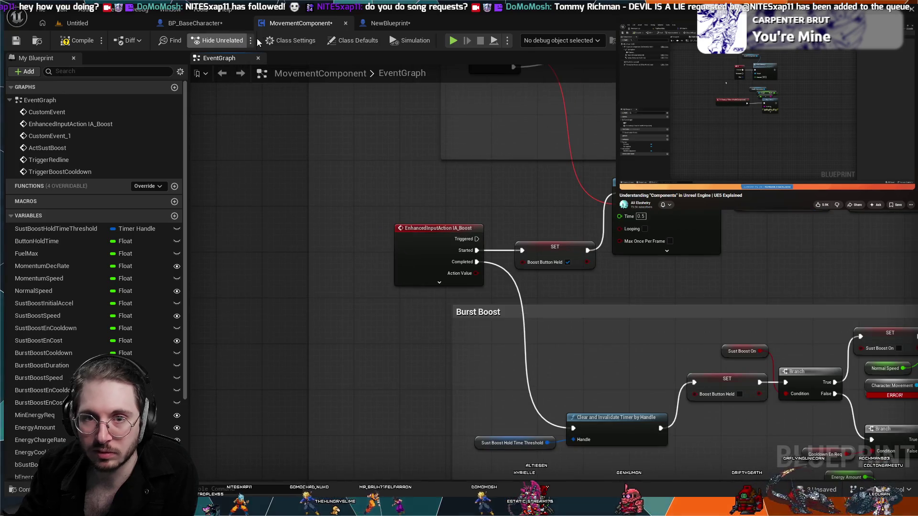
Step: Compile MovementComponent, review the missing CharacterMovement warnings, then return to NewBlueprint's EventGraph
left_click(69, 42)
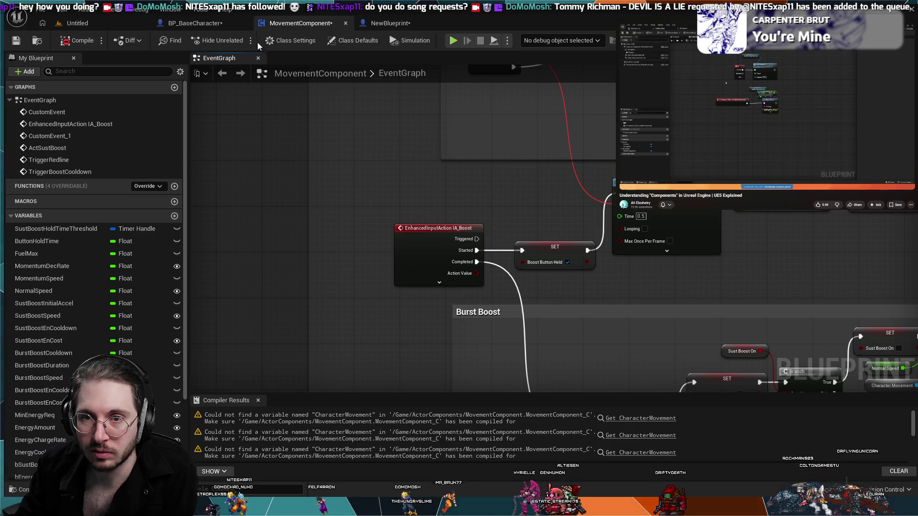
scroll(435, 199, "down", 1)
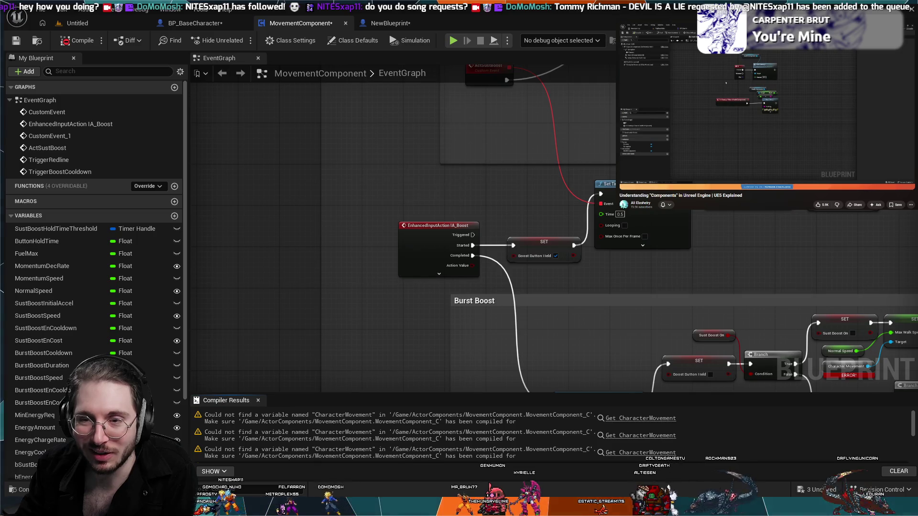
scroll(615, 217, "down", 2)
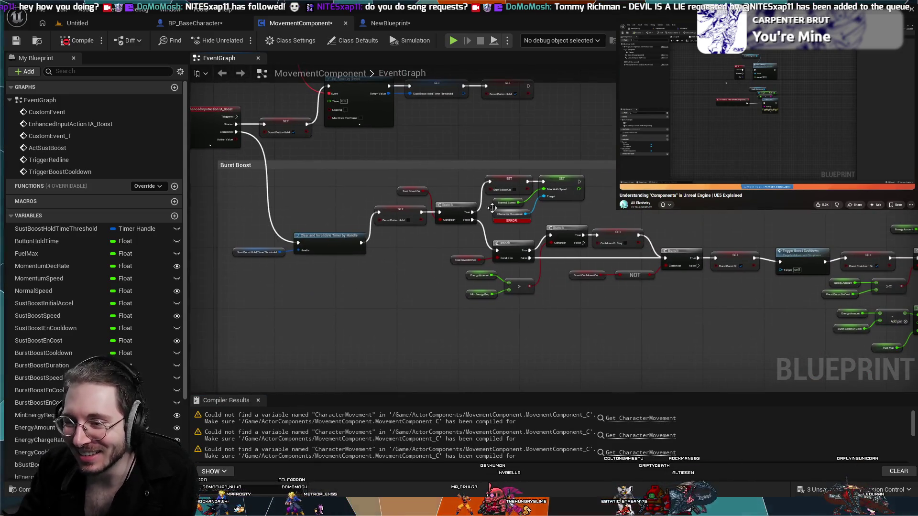
scroll(467, 247, "up", 3)
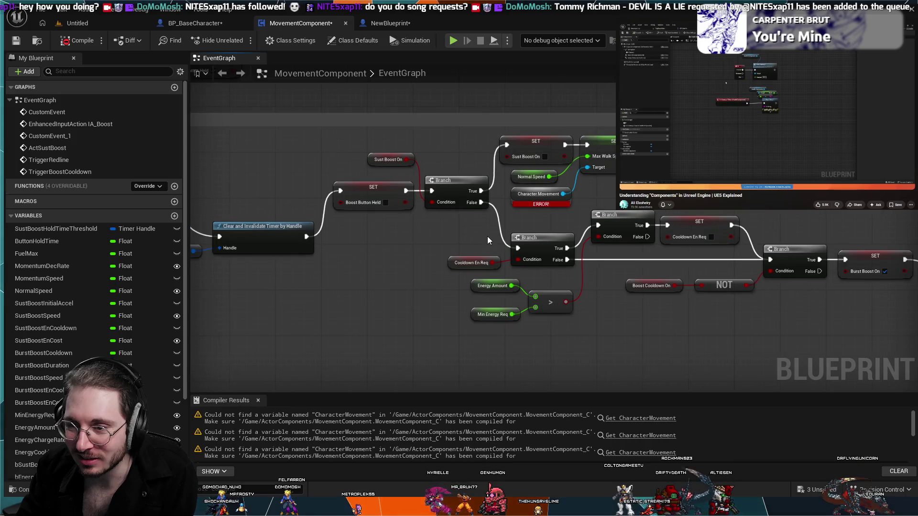
scroll(486, 236, "down", 3)
scroll(531, 172, "up", 2)
left_click_drag(637, 301, 626, 369)
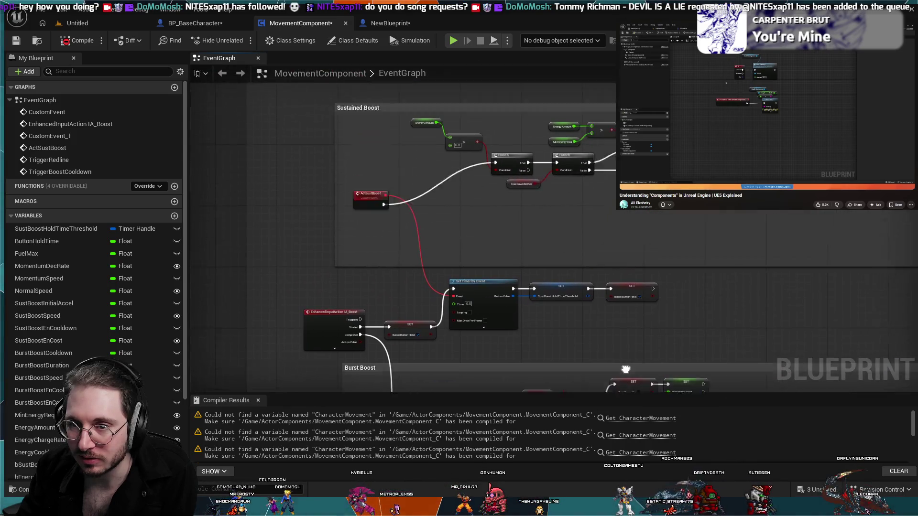
left_click(377, 24)
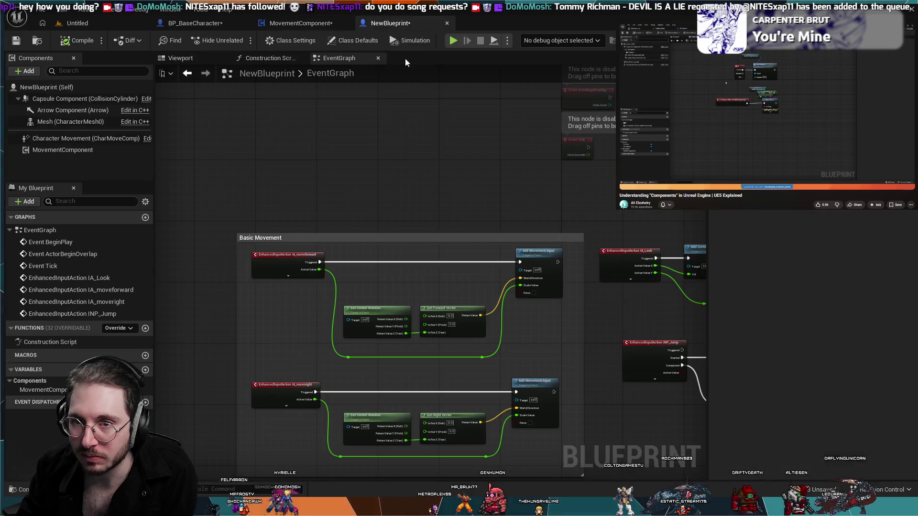
Step: Expand IA_moveforward to show all its pins, including Started and Completed, and inspect its wiring
scroll(466, 230, "up", 4)
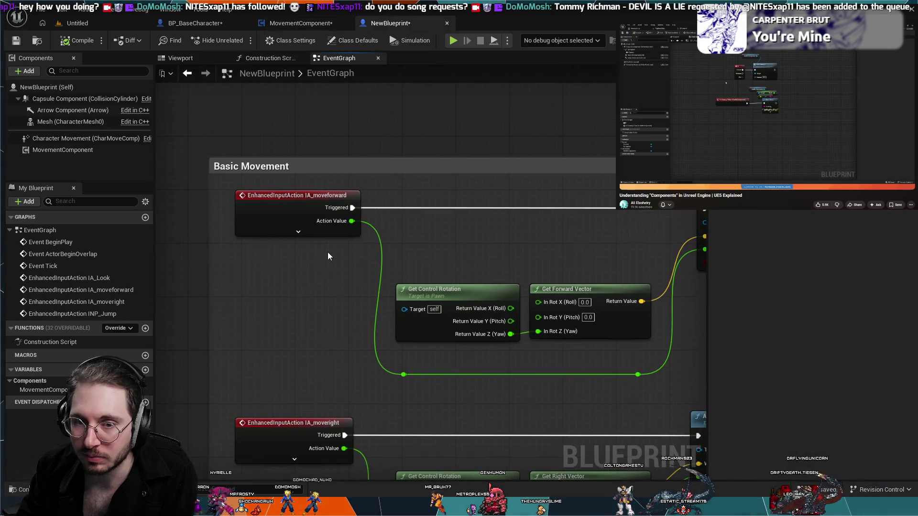
left_click_drag(311, 280, 406, 284)
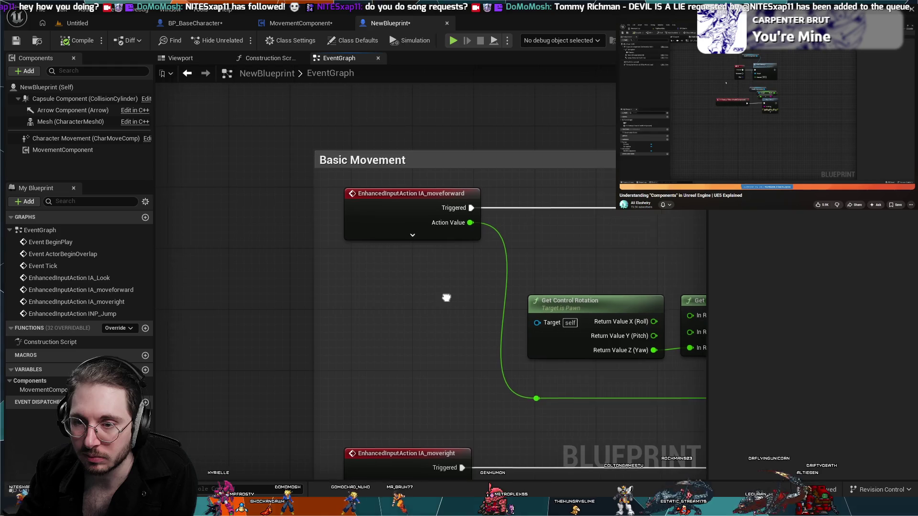
left_click_drag(417, 247, 378, 252)
left_click(376, 242)
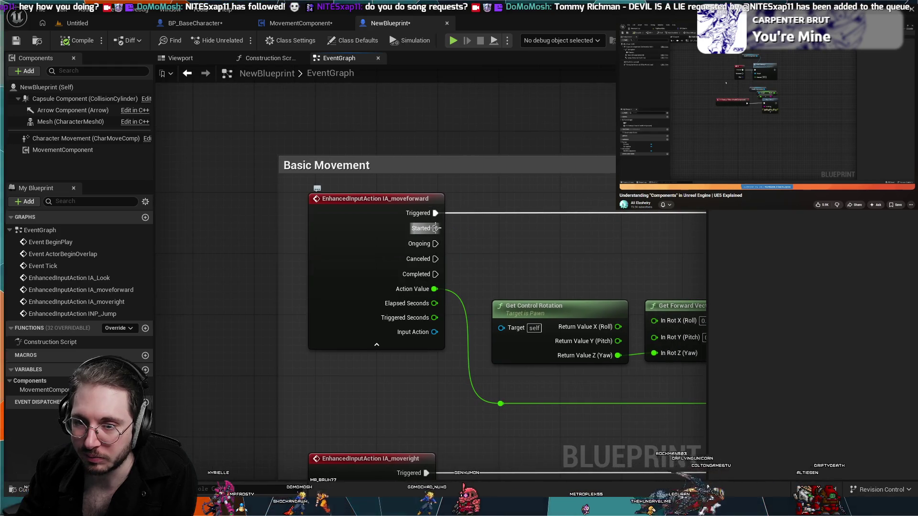
mouse_move(540, 256)
left_mouse_down()
mouse_move(190, 260)
mouse_move(419, 260)
left_mouse_up()
mouse_move(320, 236)
left_mouse_down()
mouse_move(358, 252)
mouse_move(344, 258)
mouse_move(371, 260)
left_mouse_up()
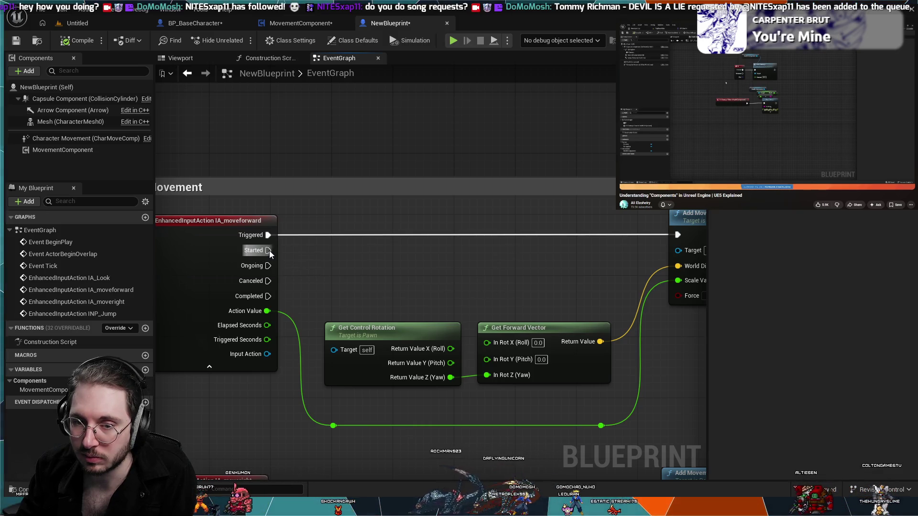
mouse_move(269, 250)
left_mouse_down()
mouse_move(400, 255)
mouse_move(677, 236)
mouse_move(590, 248)
mouse_move(265, 253)
left_mouse_up()
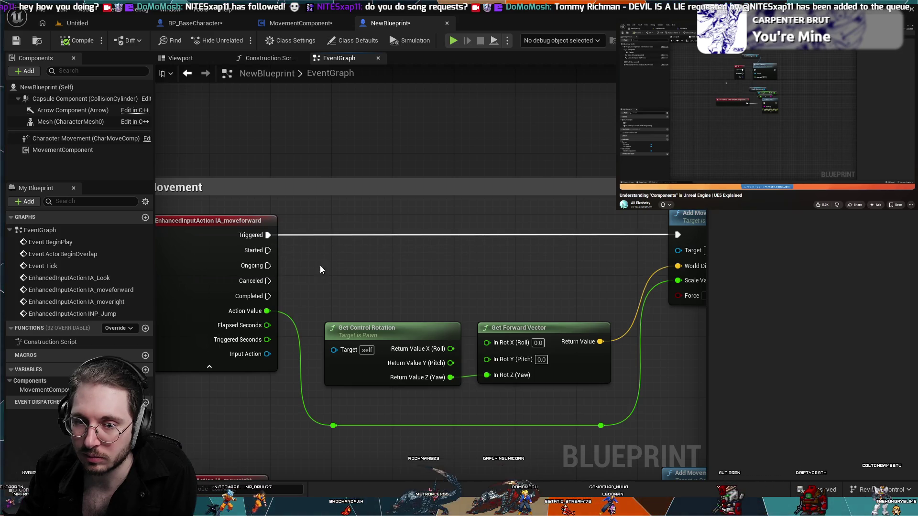
Step: Expand IA_moveright's full pin list and inspect the Add Movement Input inputs
scroll(498, 280, "down", 2)
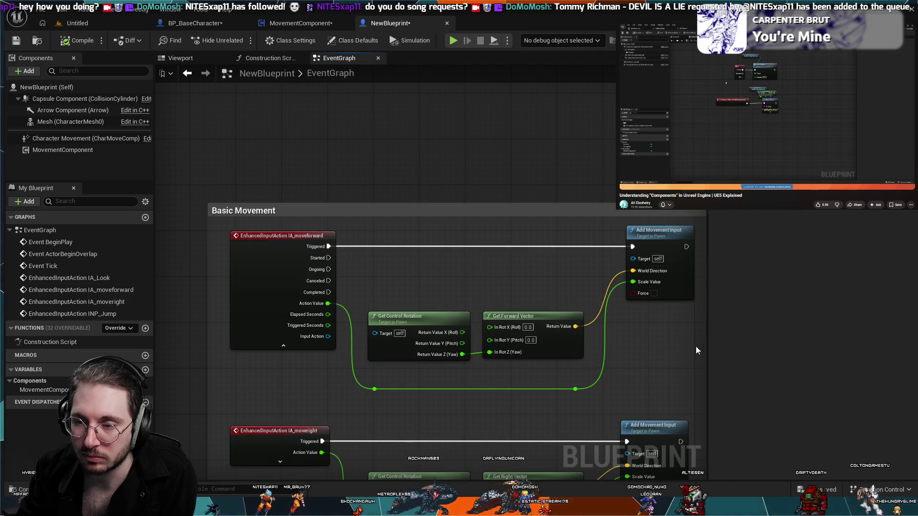
scroll(288, 314, "up", 1)
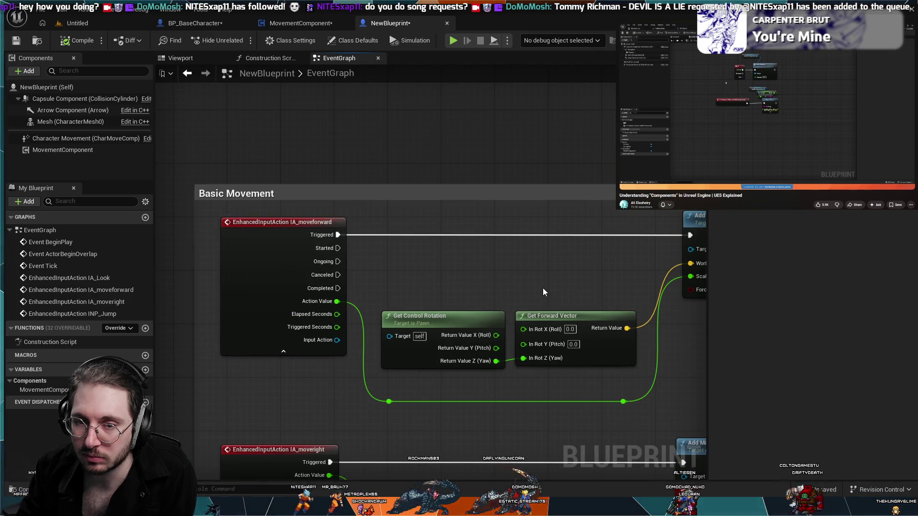
left_click_drag(543, 288, 480, 262)
scroll(480, 266, "down", 1)
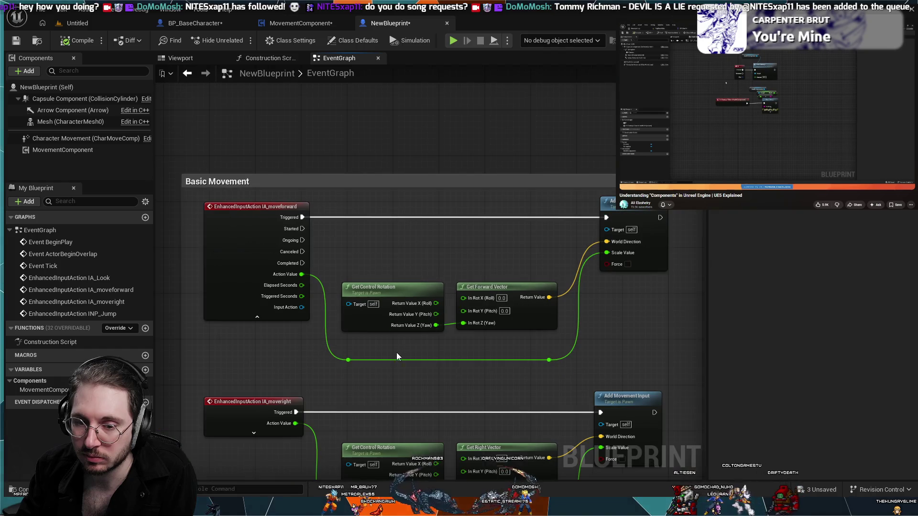
left_click(254, 432)
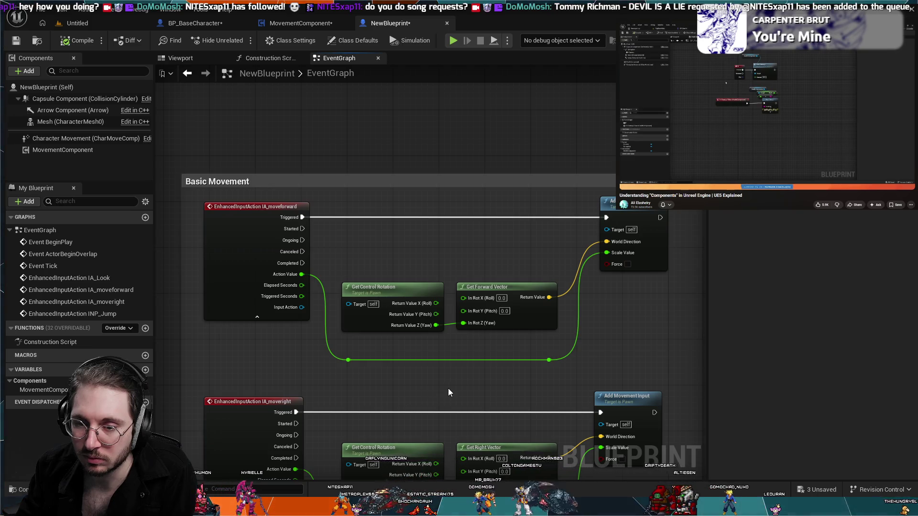
scroll(555, 270, "up", 2)
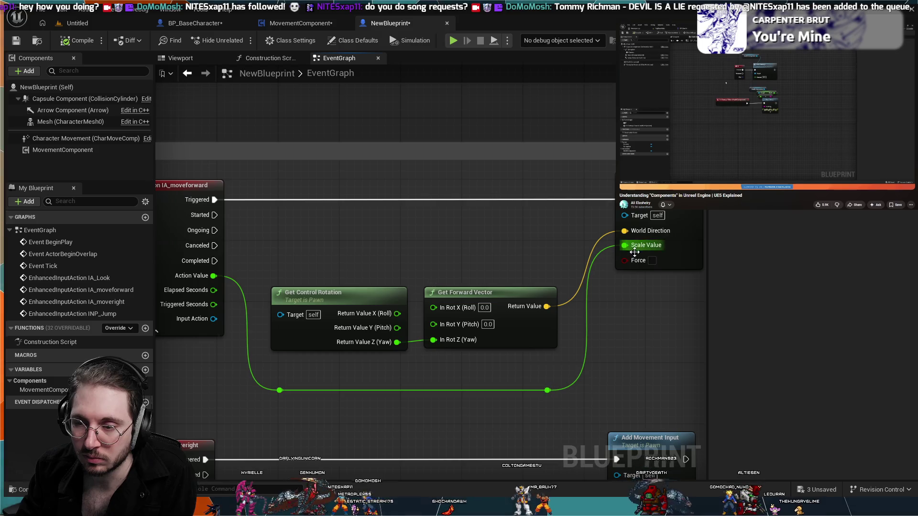
scroll(629, 315, "down", 1)
left_click_drag(630, 319, 570, 306)
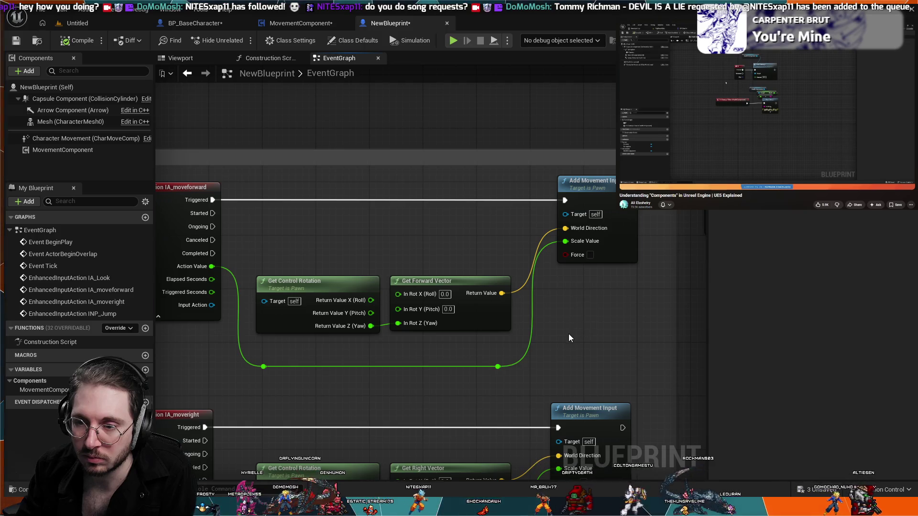
scroll(569, 335, "down", 1)
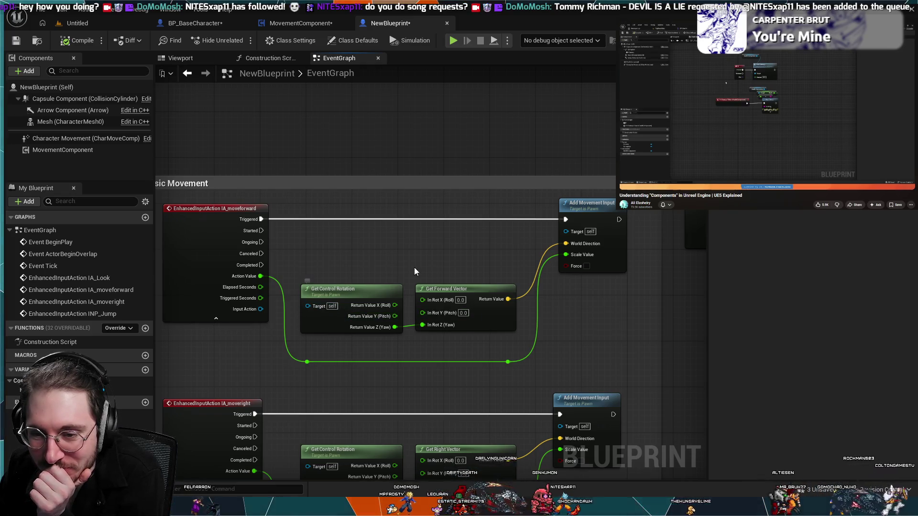
Step: Box-select the forward movement nodes, then clear the selection
left_click_drag(606, 300, 363, 263)
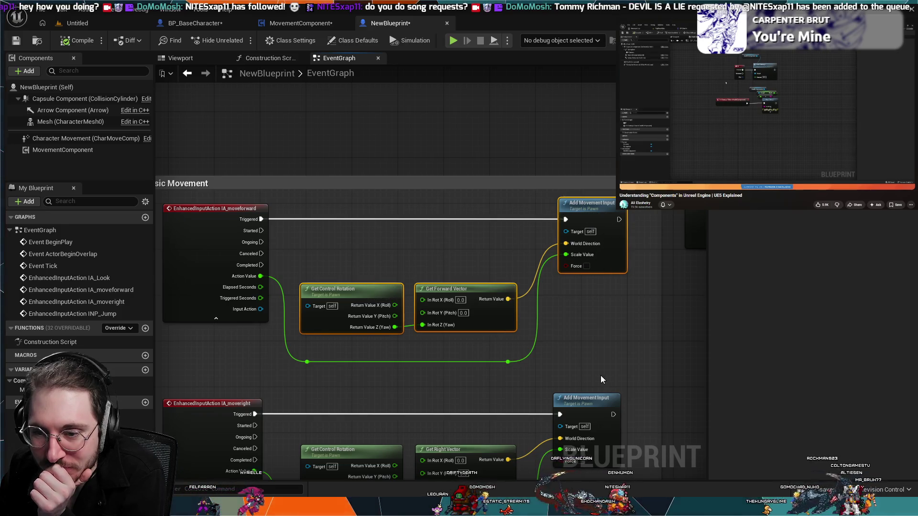
left_click(506, 244)
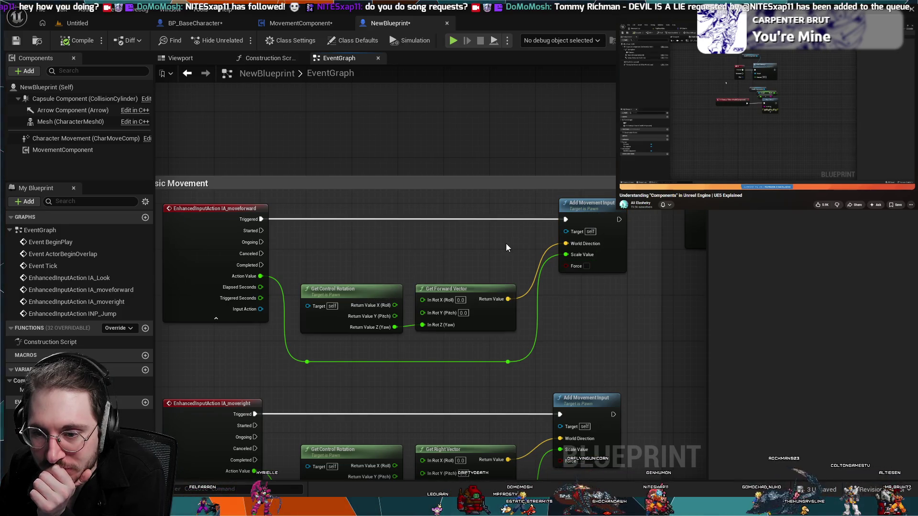
scroll(489, 245, "down", 1)
scroll(532, 412, "down", 3)
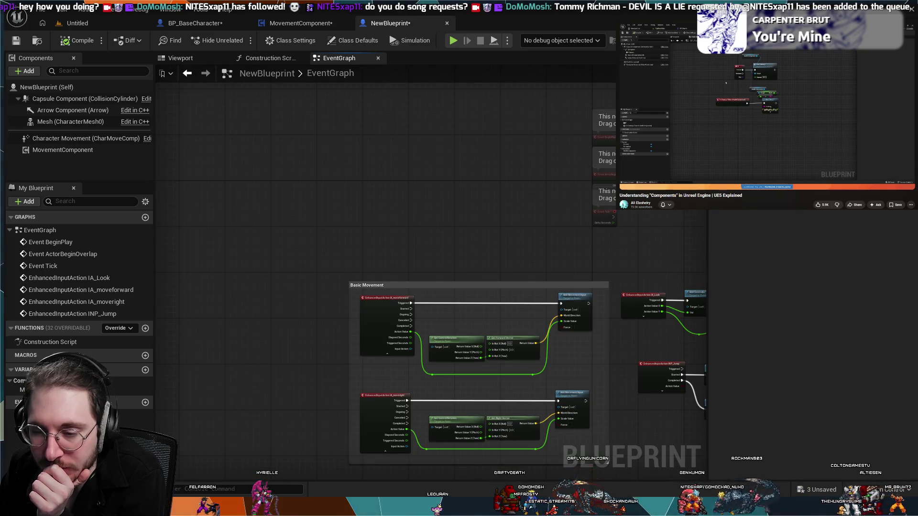
Step: Delete the movement chain nodes and the two reroute nodes from the Basic Movement comment
left_click_drag(706, 481, 548, 325)
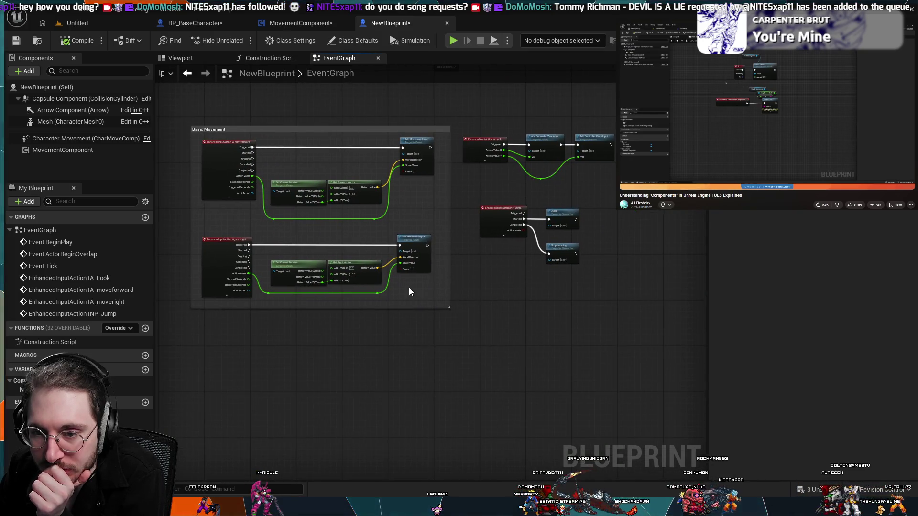
mouse_move(418, 293)
left_mouse_down()
mouse_move(395, 293)
mouse_move(291, 147)
left_mouse_up()
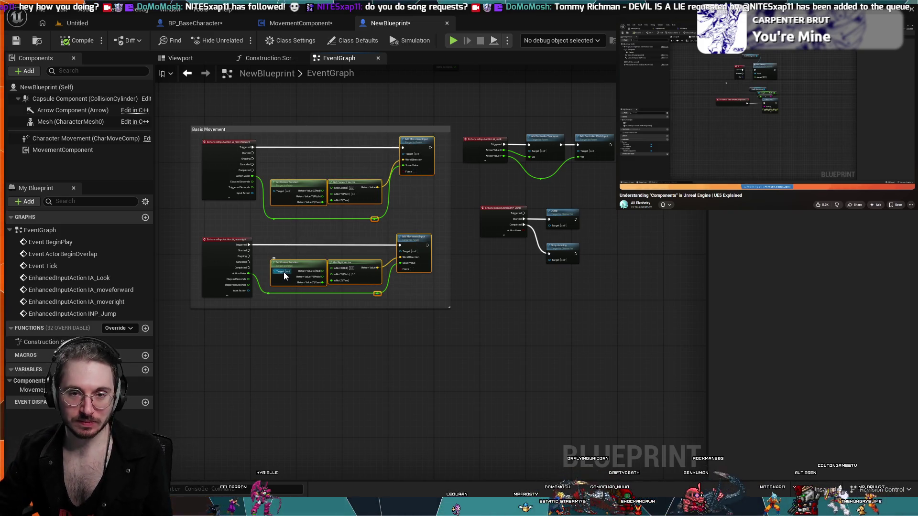
key("Delete")
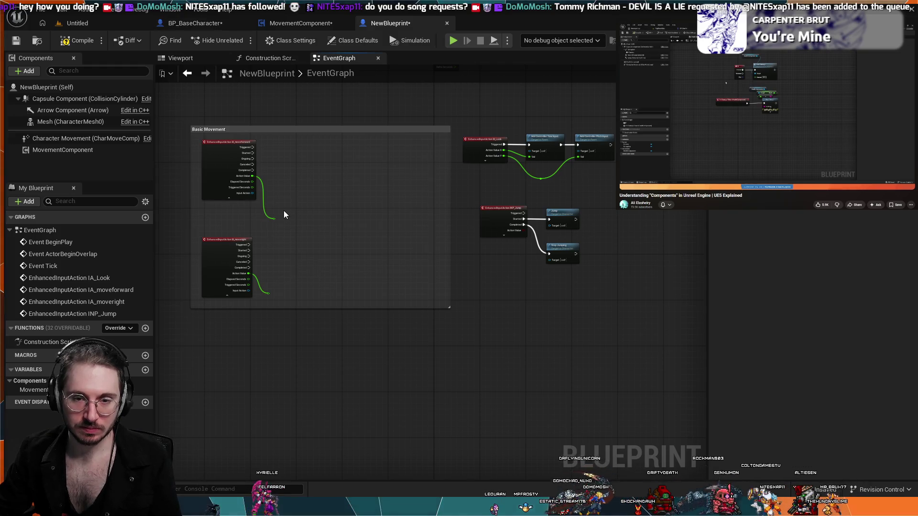
left_click_drag(282, 194, 291, 155)
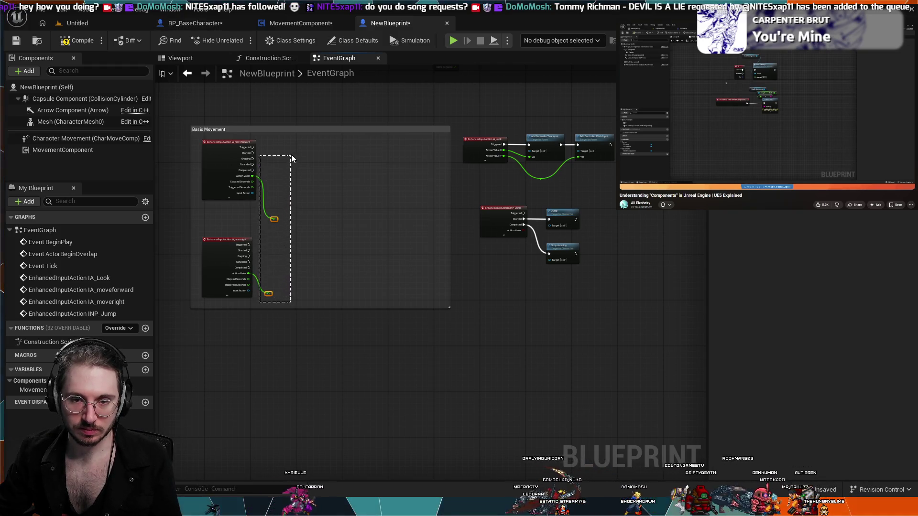
key("Delete")
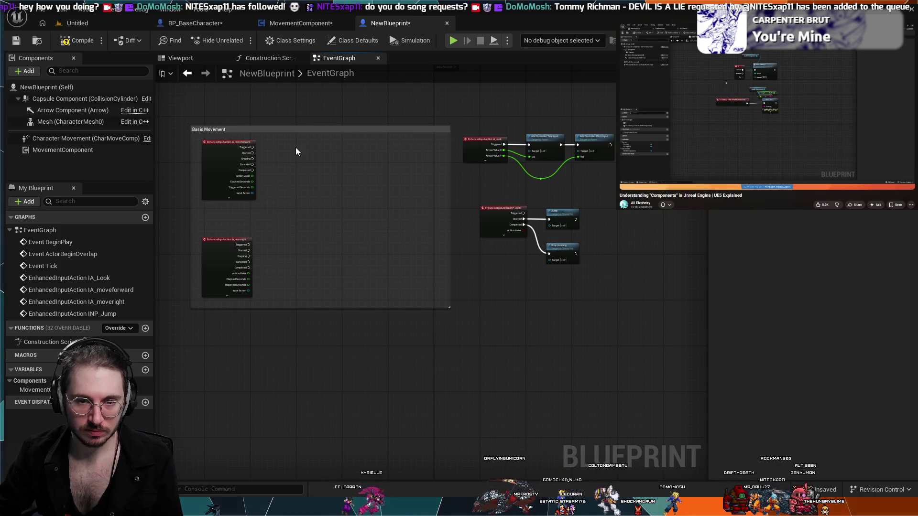
Step: In MovementComponent's graph, move the rotation, direction-vector and Add Movement Input nodes up and left
left_click(301, 23)
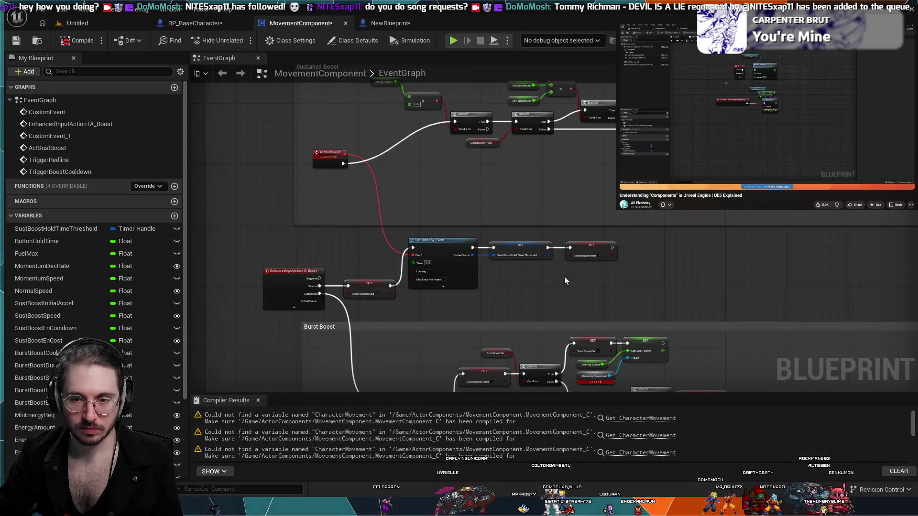
scroll(564, 281, "down", 2)
scroll(512, 352, "down", 3)
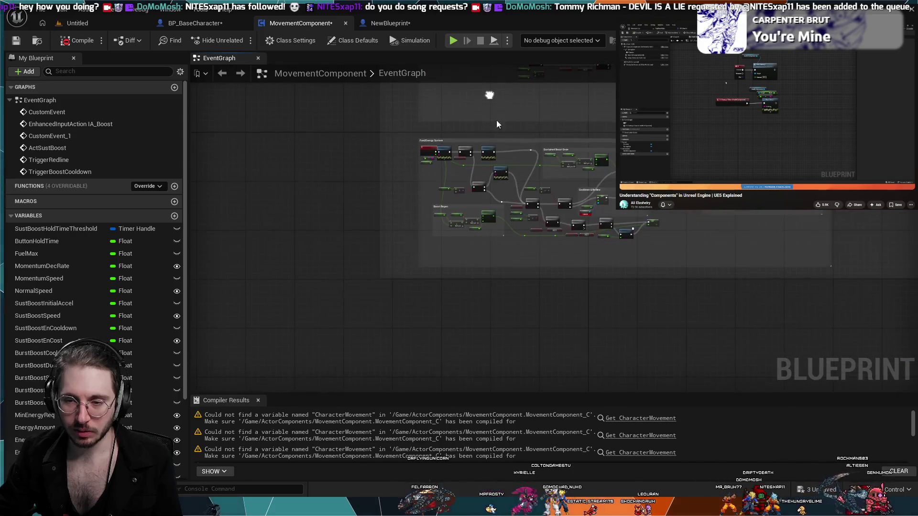
left_click_drag(520, 307, 546, 293)
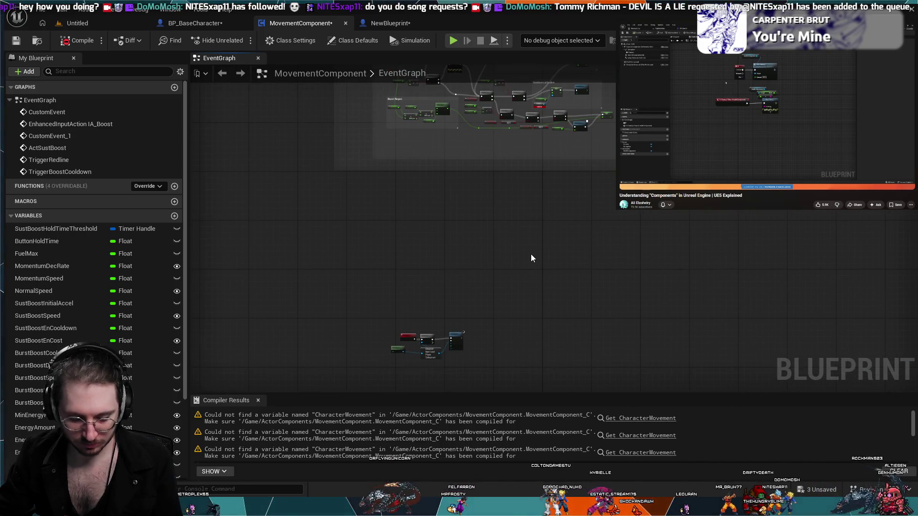
scroll(531, 255, "up", 2)
scroll(544, 293, "up", 3)
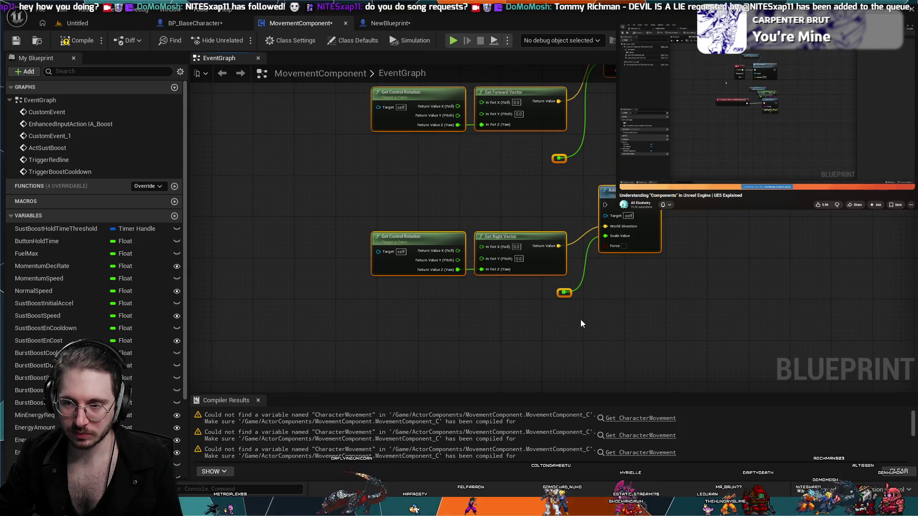
scroll(580, 325, "down", 2)
left_click_drag(439, 109, 439, 128)
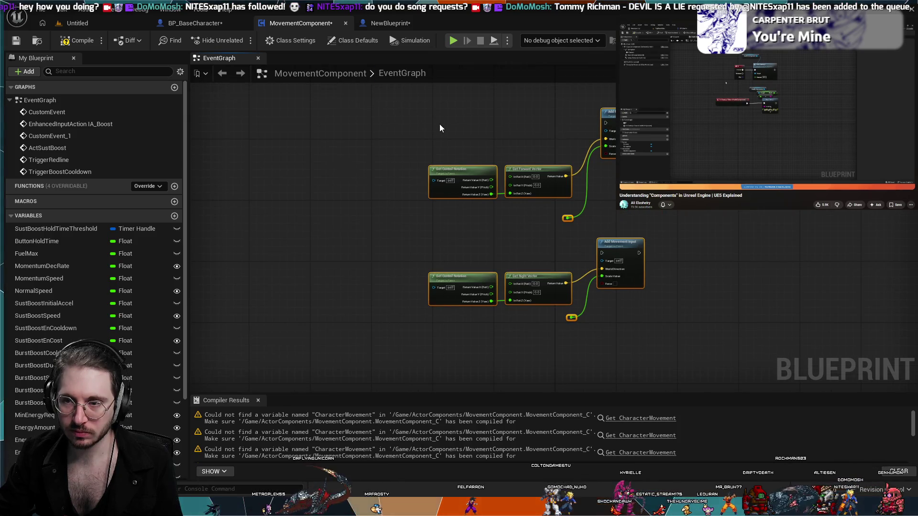
scroll(439, 129, "down", 4)
scroll(439, 129, "up", 4)
scroll(467, 217, "down", 2)
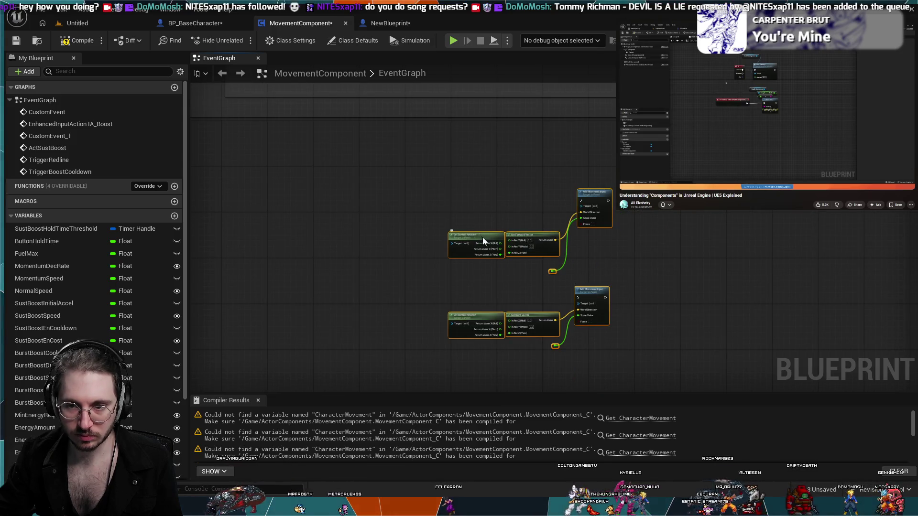
mouse_move(484, 237)
left_mouse_down()
mouse_move(419, 182)
mouse_move(344, 178)
mouse_move(349, 186)
left_mouse_up()
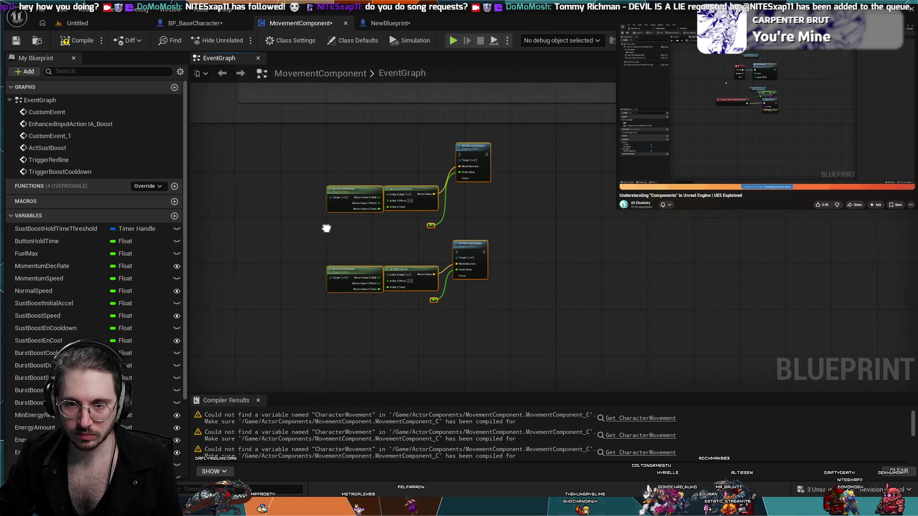
scroll(382, 245, "up", 5)
left_click(488, 250)
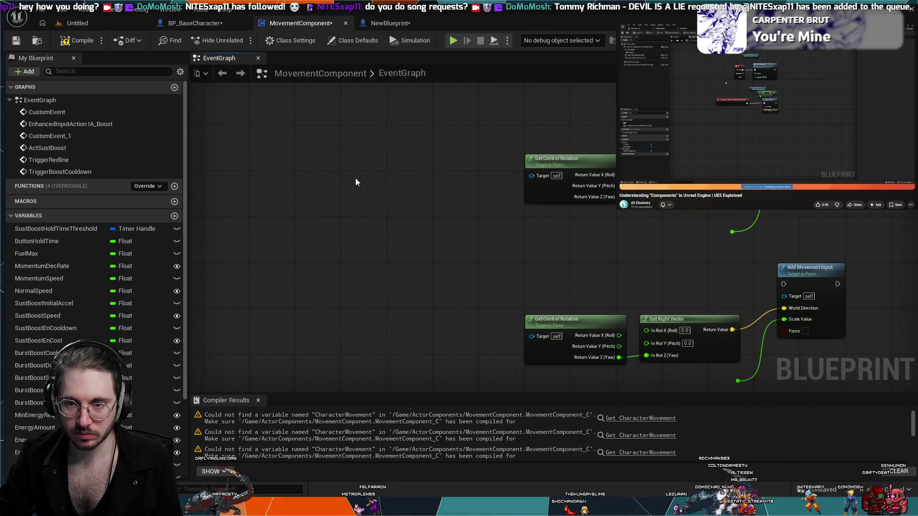
left_click(174, 186)
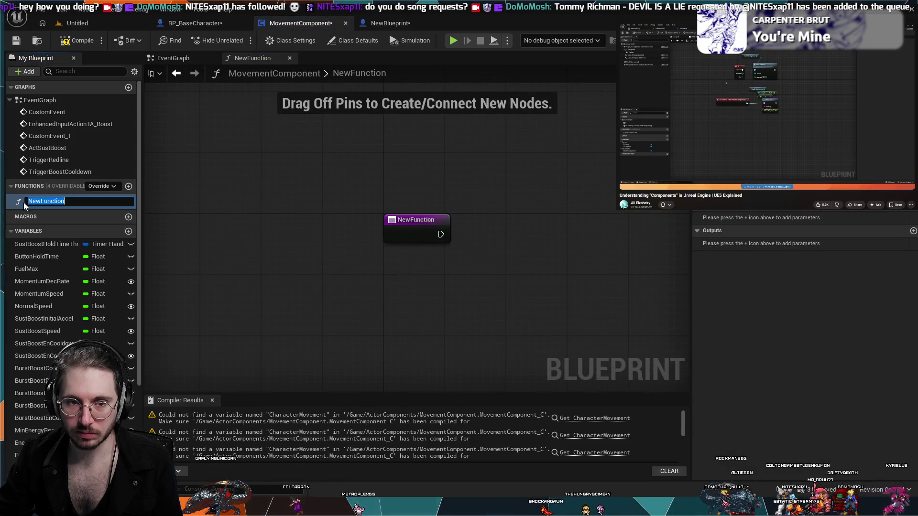
left_click(433, 228)
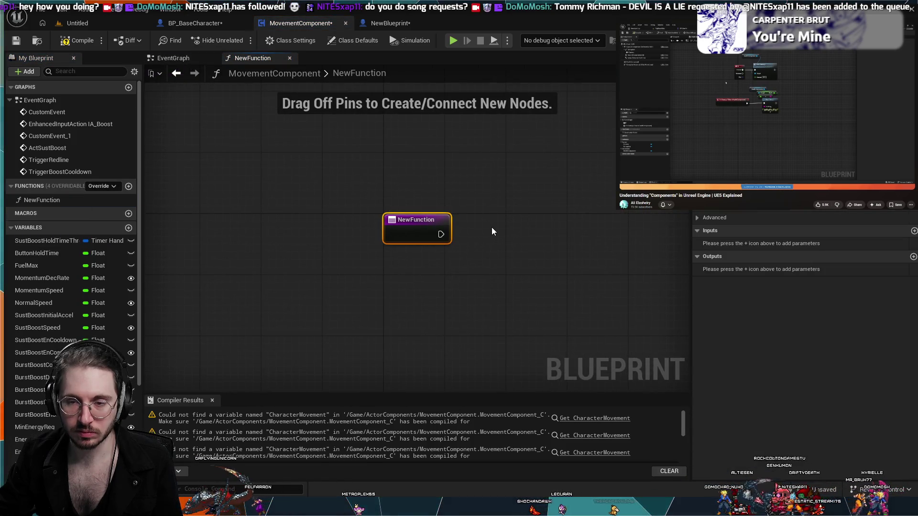
left_click(64, 201)
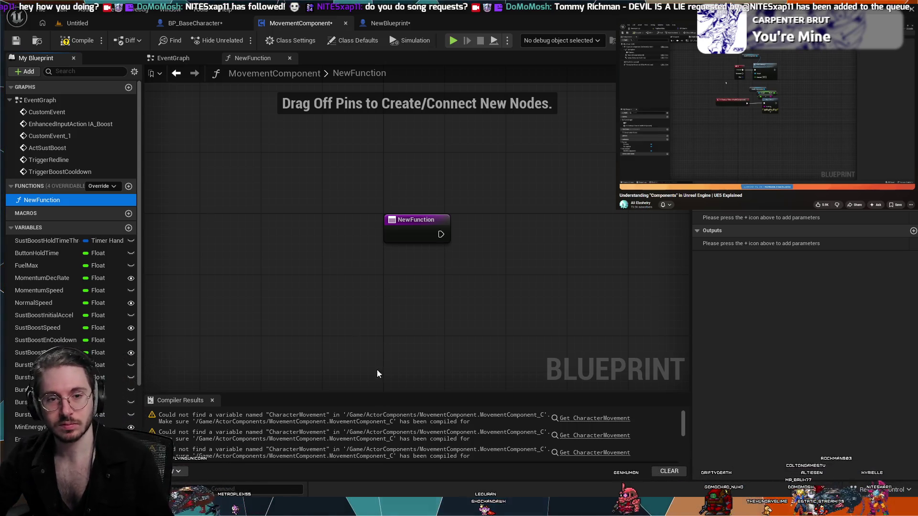
left_click(391, 227)
key("ctrl+z")
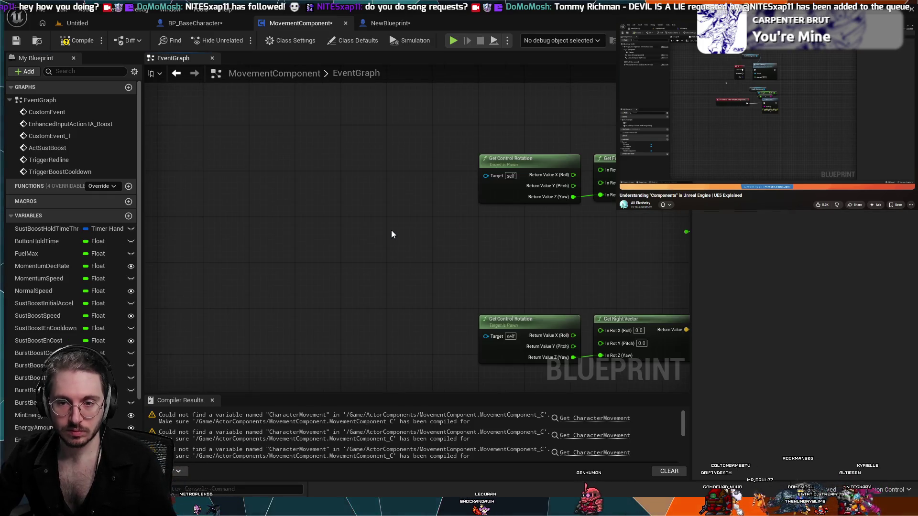
Step: Raise Get Control Rotation and Get Forward Vector, and nudge the bottom right-vector pair up-right
mouse_move(475, 270)
left_mouse_down()
mouse_move(481, 277)
mouse_move(262, 241)
left_mouse_up()
left_click_drag(580, 200, 530, 275)
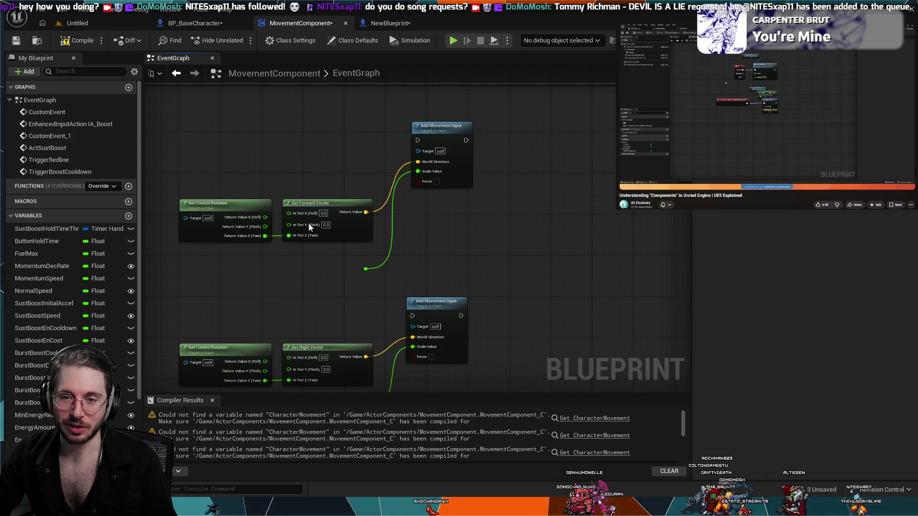
left_click_drag(298, 266, 229, 195)
mouse_move(296, 202)
left_mouse_down()
mouse_move(295, 155)
mouse_move(306, 151)
left_mouse_up()
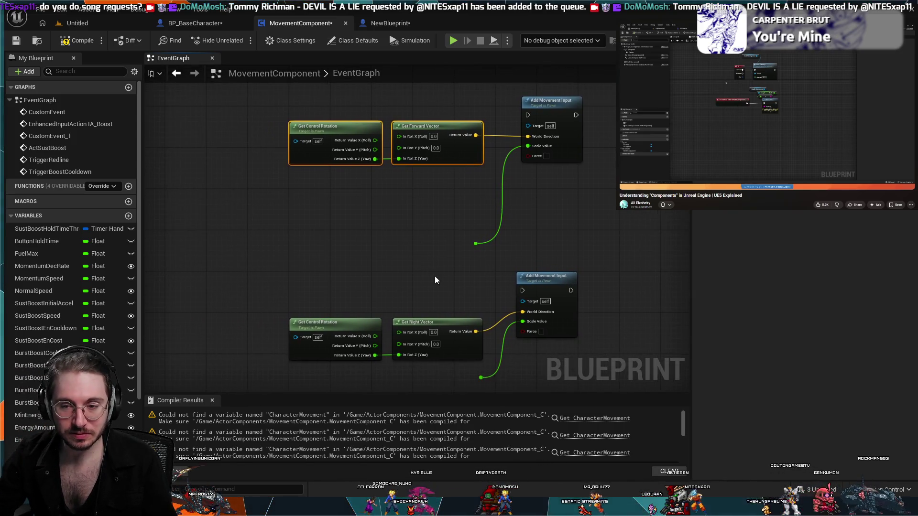
left_click_drag(434, 276, 344, 334)
mouse_move(405, 313)
left_mouse_down()
mouse_move(408, 296)
mouse_move(415, 306)
mouse_move(406, 300)
left_mouse_up()
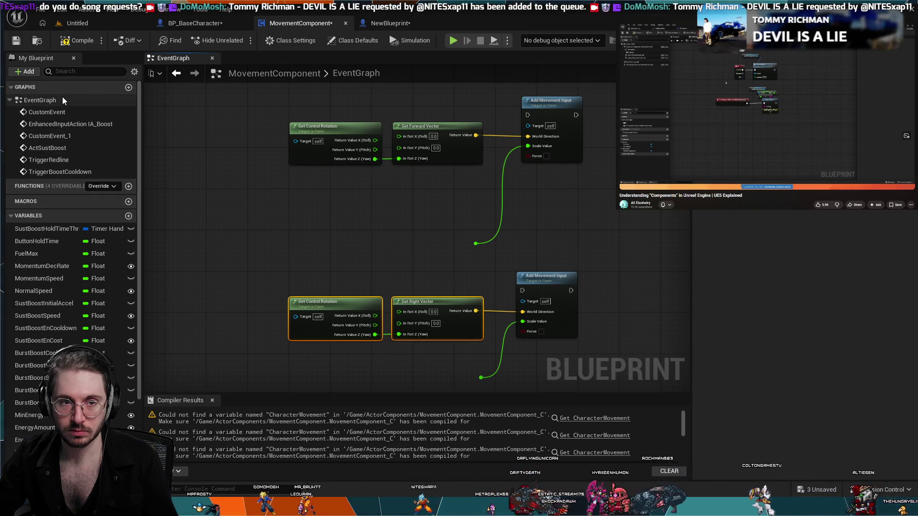
scroll(102, 139, "down", 5)
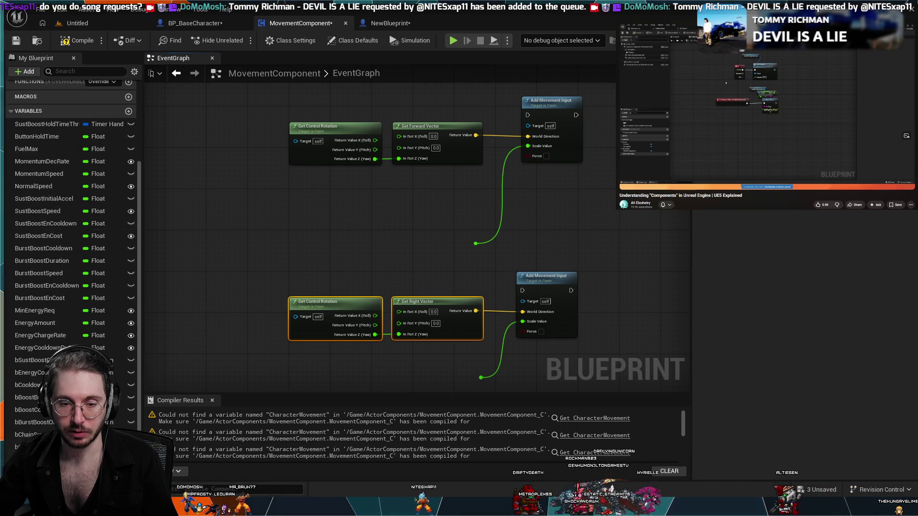
left_click(28, 413)
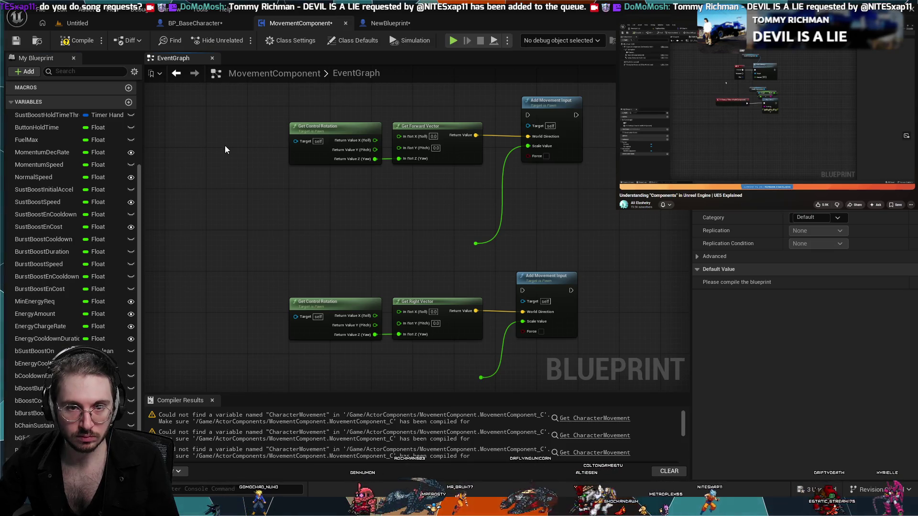
key("ctrl+v")
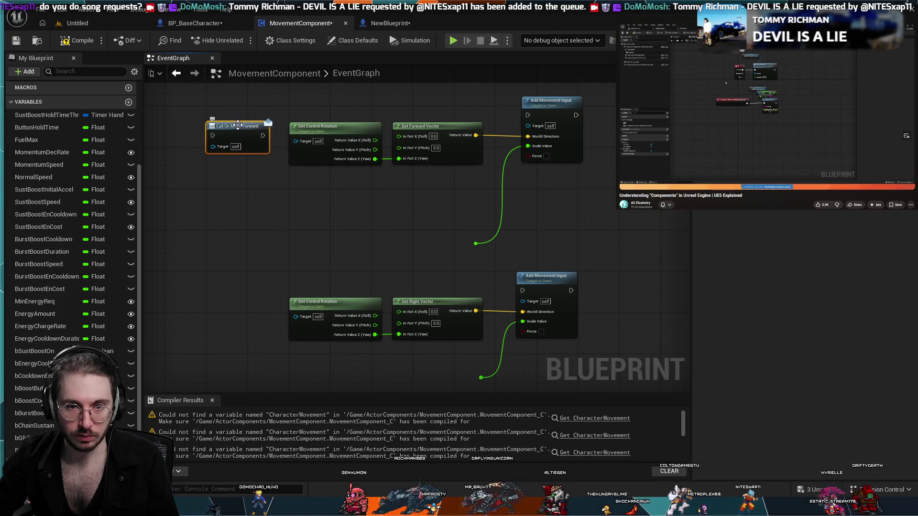
key("Delete")
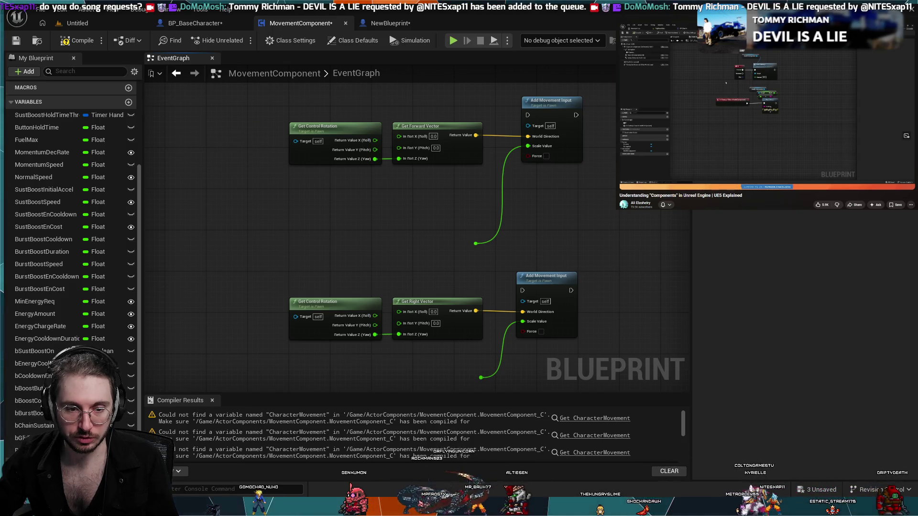
left_click(189, 145)
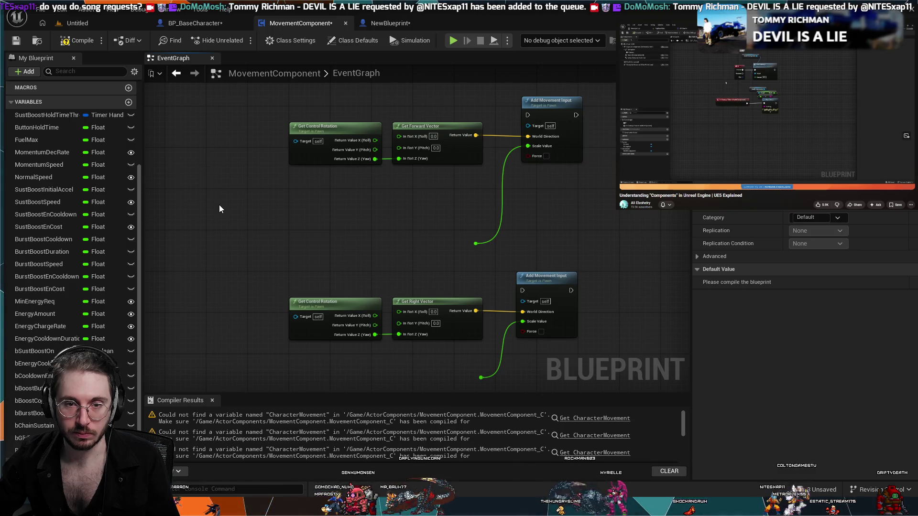
left_click(195, 136)
left_click_drag(199, 146, 199, 135)
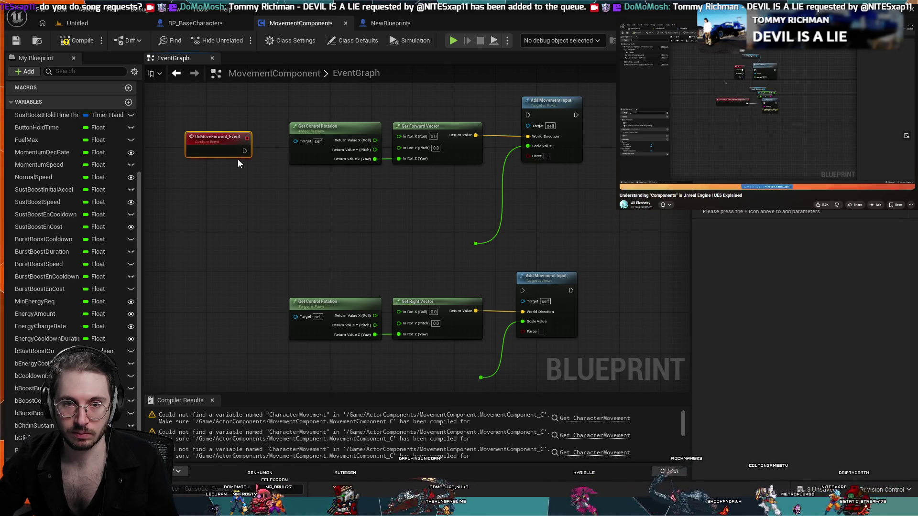
key("ctrl+z")
key("ctrl+z")
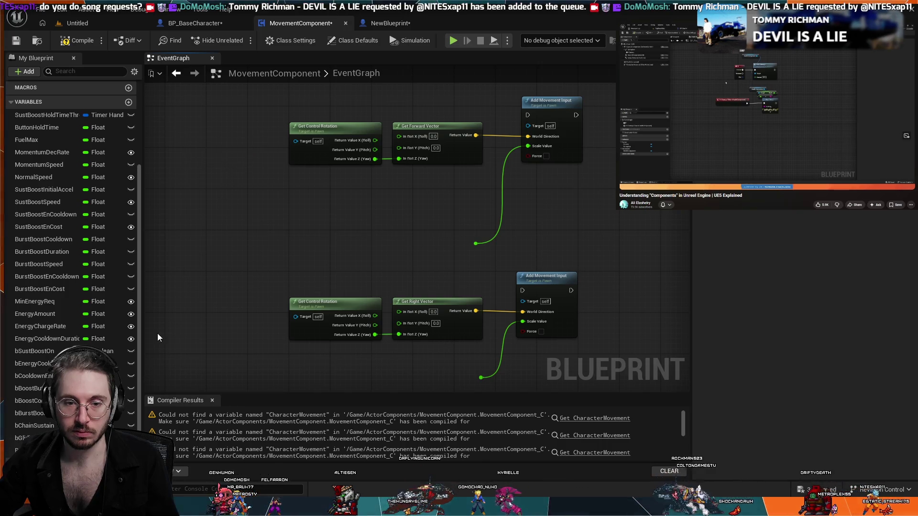
scroll(673, 187, "down", 2)
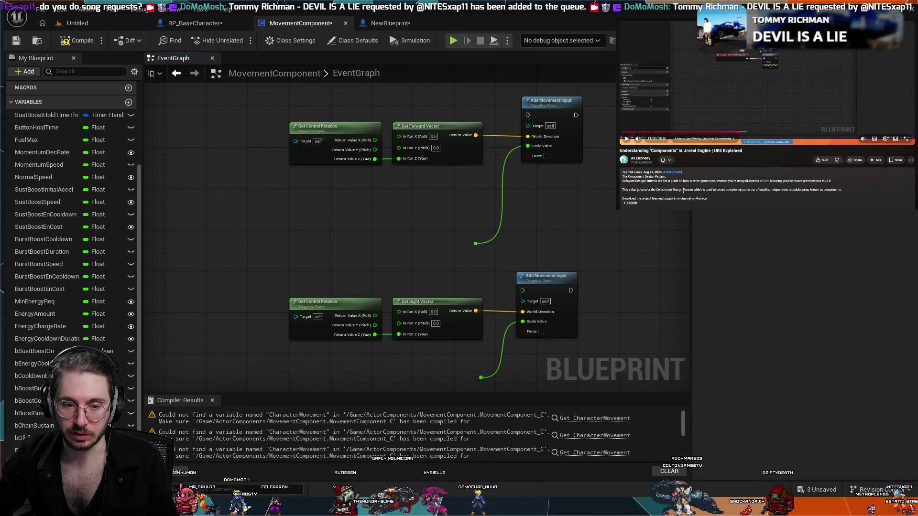
scroll(672, 187, "down", 2)
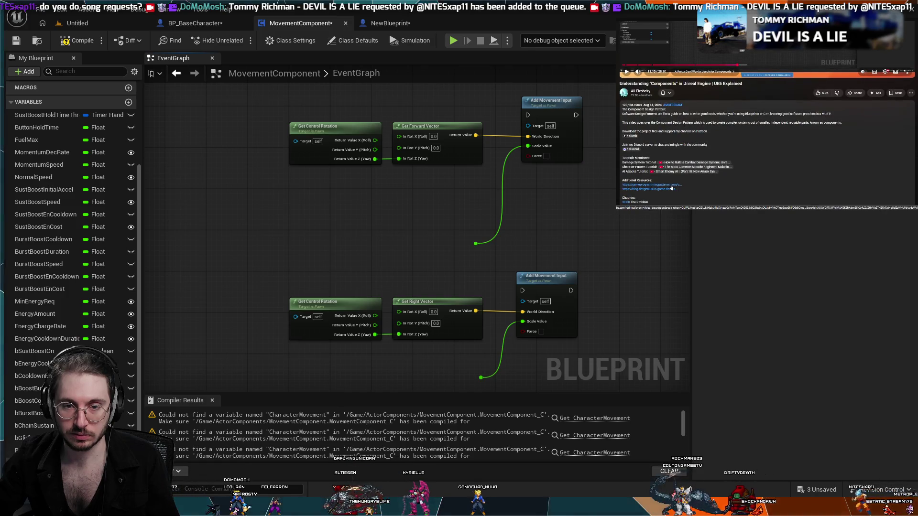
scroll(671, 187, "down", 4)
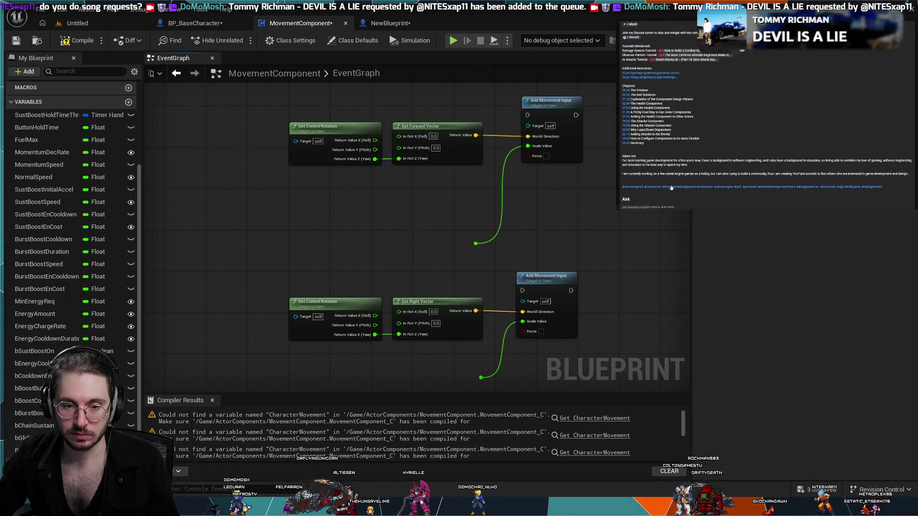
scroll(670, 188, "down", 1)
scroll(671, 187, "down", 2)
scroll(671, 187, "up", 4)
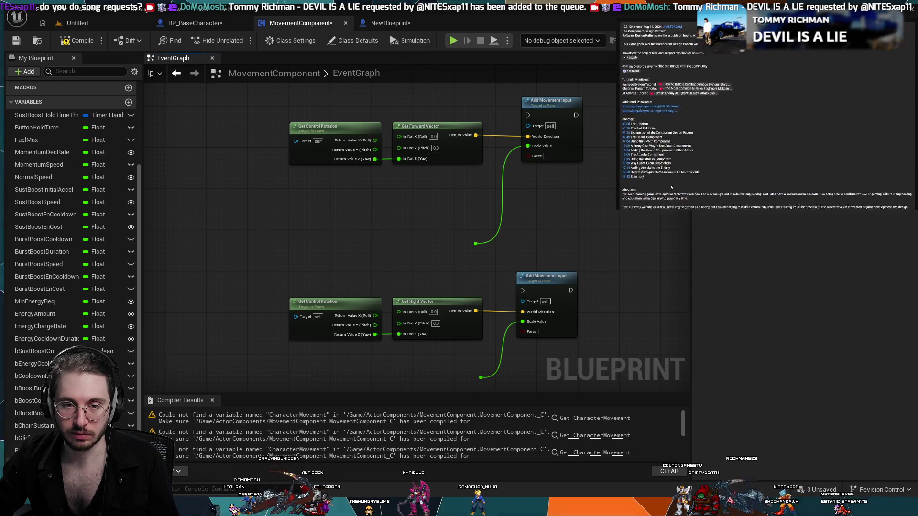
scroll(671, 188, "up", 2)
scroll(671, 186, "up", 5)
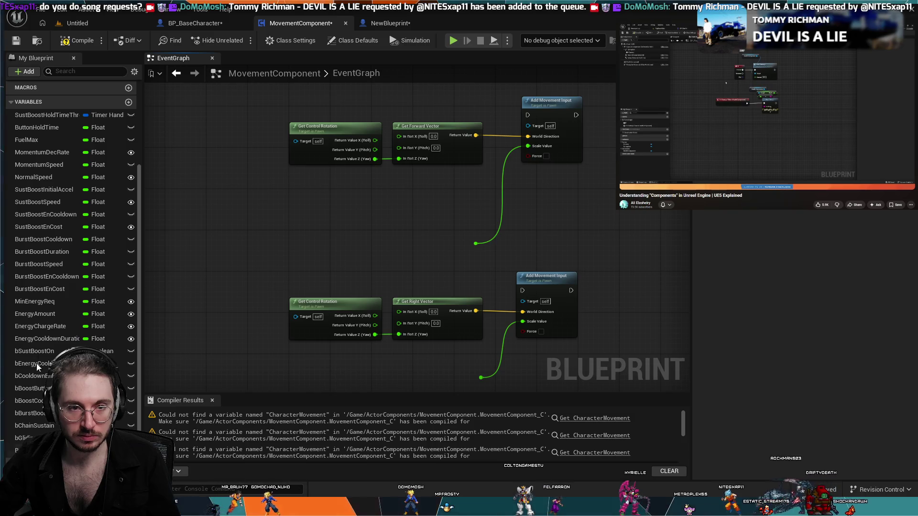
scroll(49, 314, "up", 5)
scroll(69, 216, "down", 5)
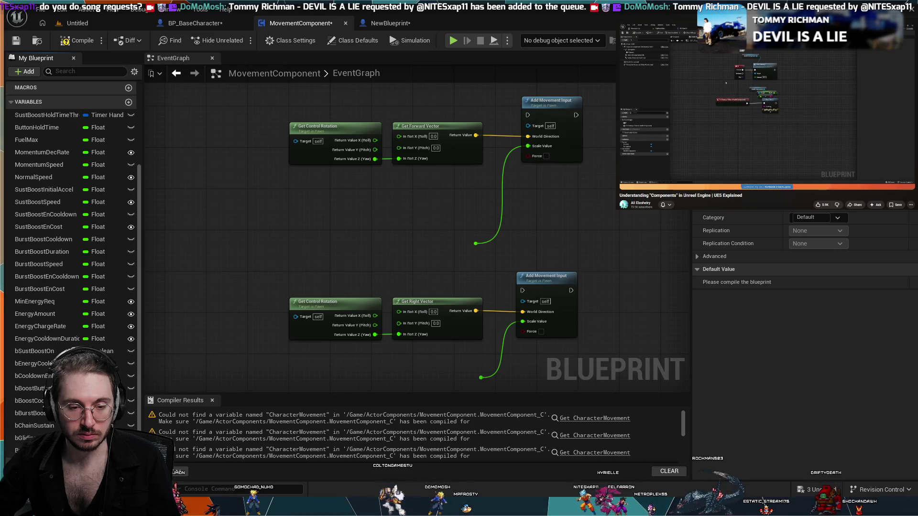
scroll(100, 219, "up", 5)
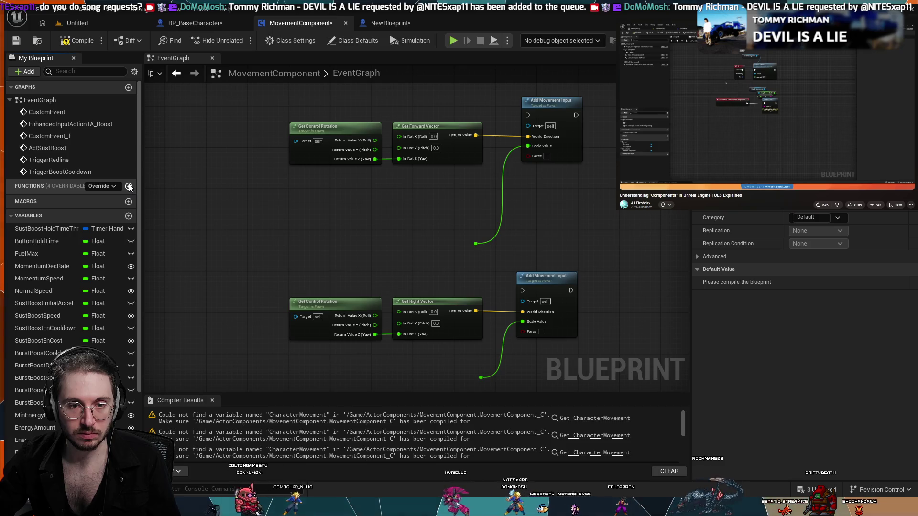
left_click(128, 186)
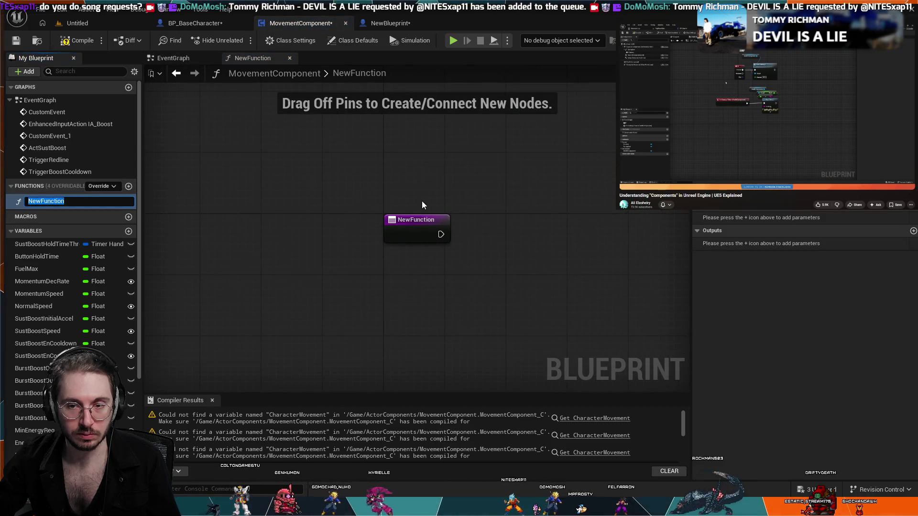
Step: Name the new function MoveForwardFunction
mouse_move(422, 201)
left_mouse_down()
mouse_move(332, 176)
mouse_move(331, 222)
left_mouse_up()
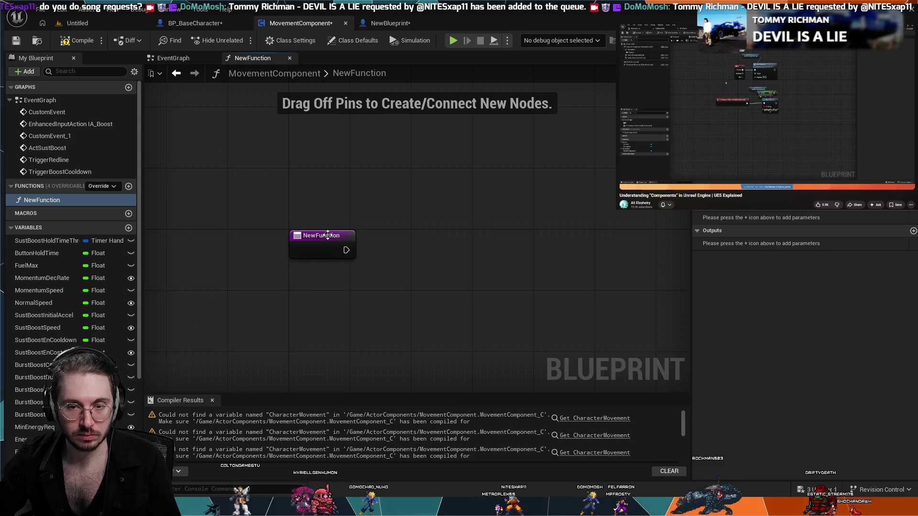
left_click(65, 203)
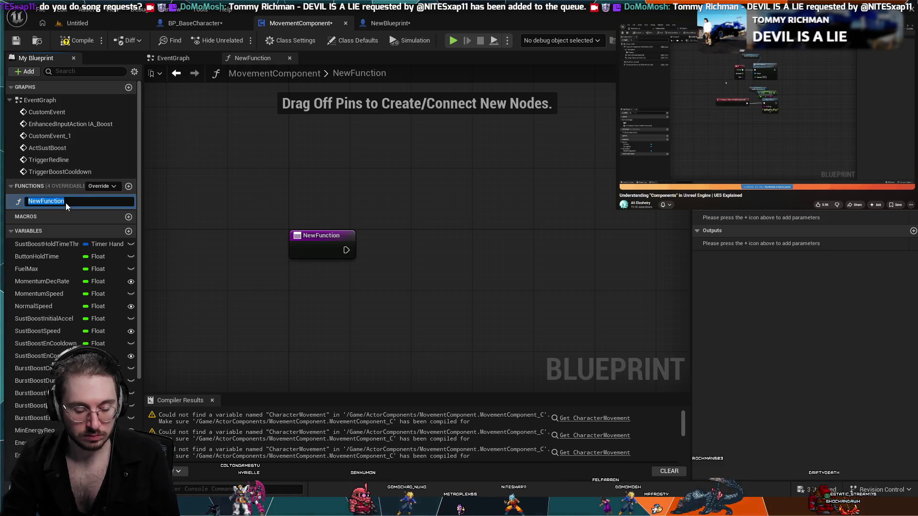
type("MoveForw")
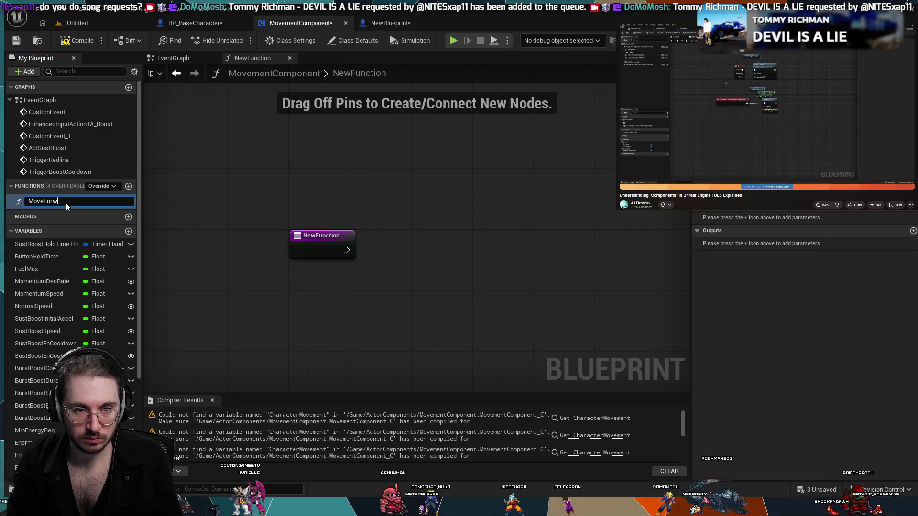
type("ardU")
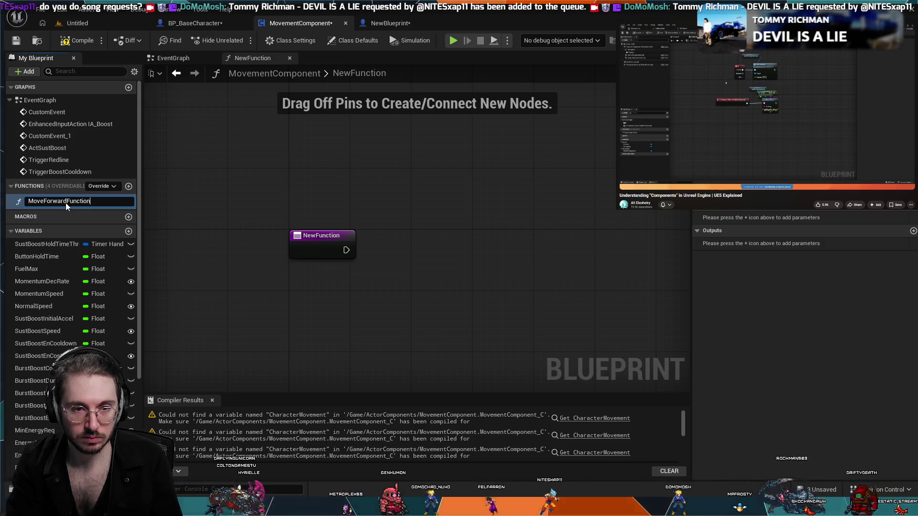
type("n")
key("Return")
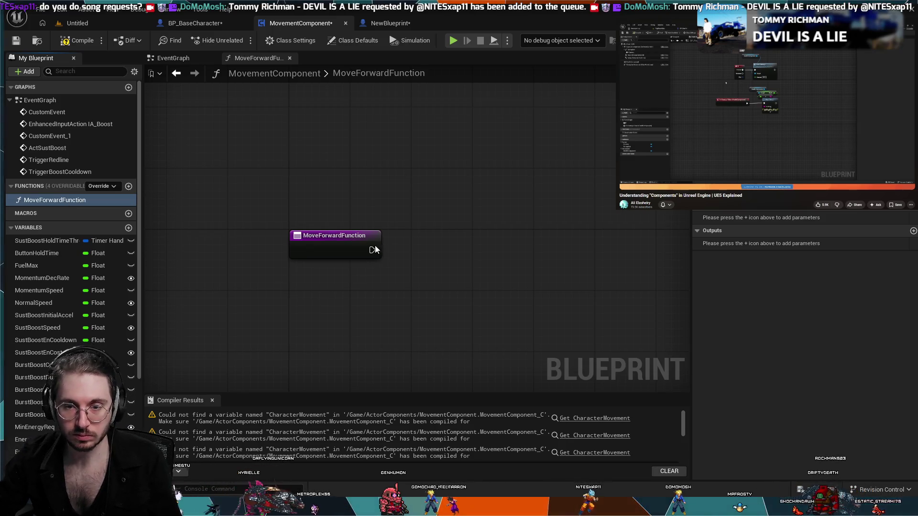
Step: Shorten the function name to MoveForward and add an input parameter on its entry node
left_click(97, 203)
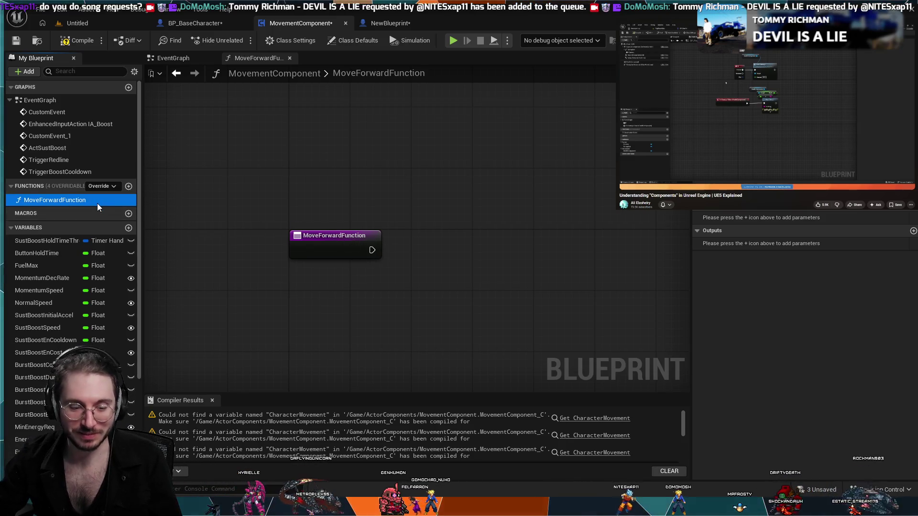
key("End")
key("BackSpace")
key("BackSpace")
key("BackSpace")
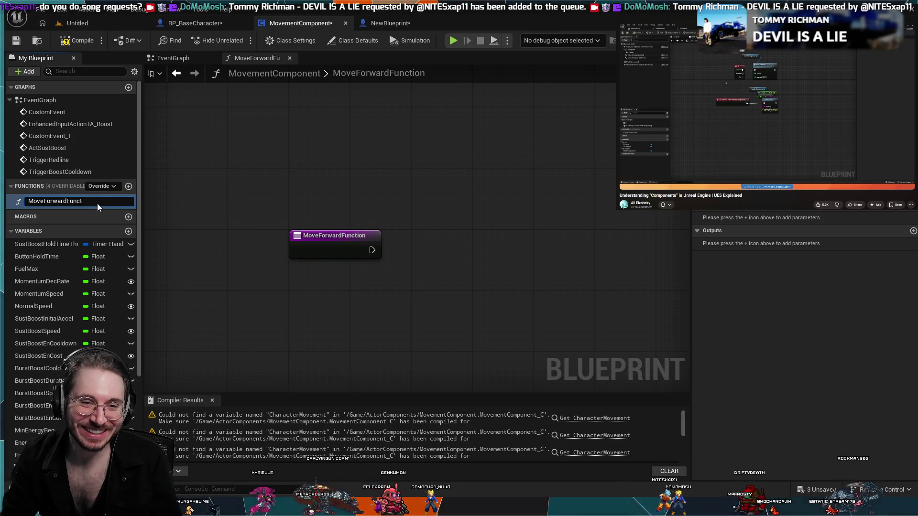
key("Return")
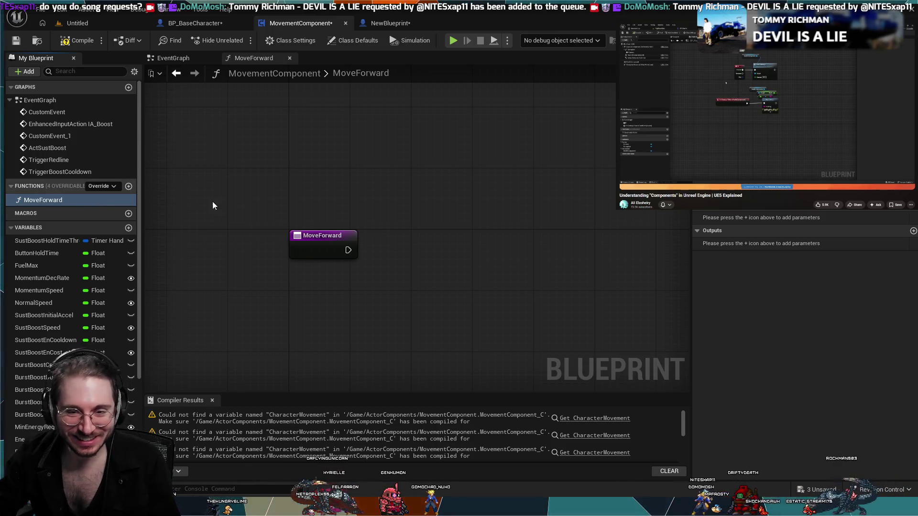
left_click(351, 244)
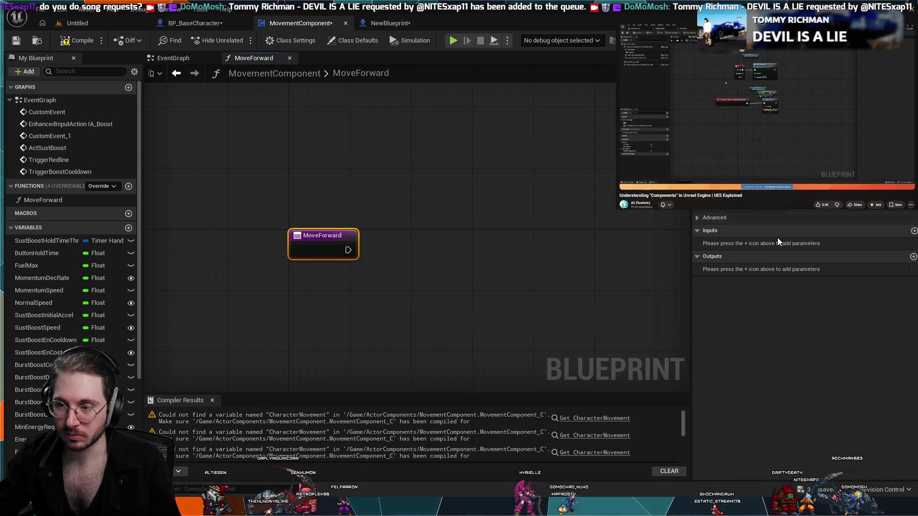
left_click(913, 230)
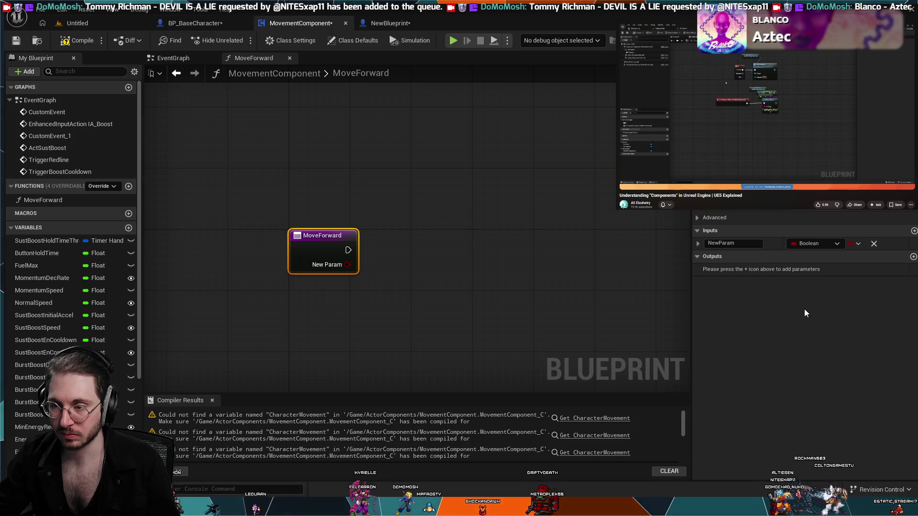
Step: Return to MovementComponent's EventGraph showing the forward and right Add Movement Input chains
left_click(173, 57)
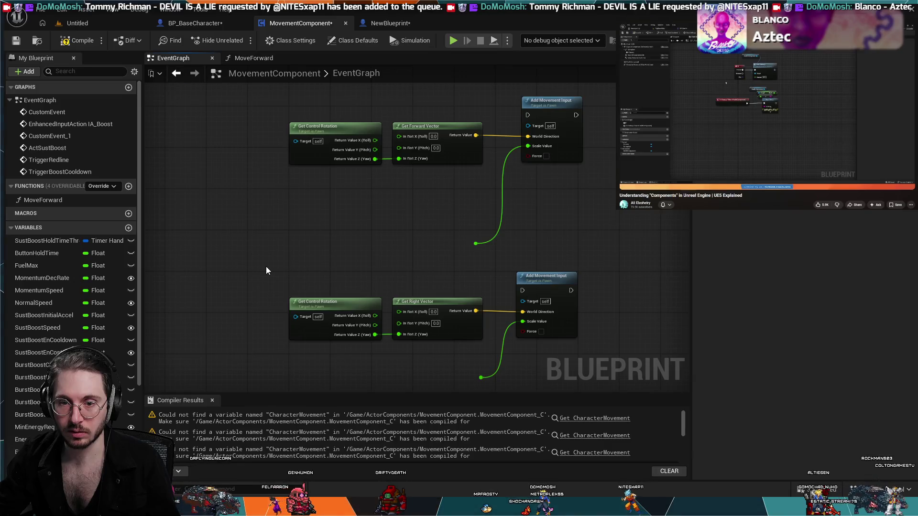
Step: Frame and box-select the Get Control Rotation, Get Forward Vector and Add Movement Input nodes in EventGraph
scroll(308, 176, "down", 4)
left_click_drag(345, 175, 345, 215)
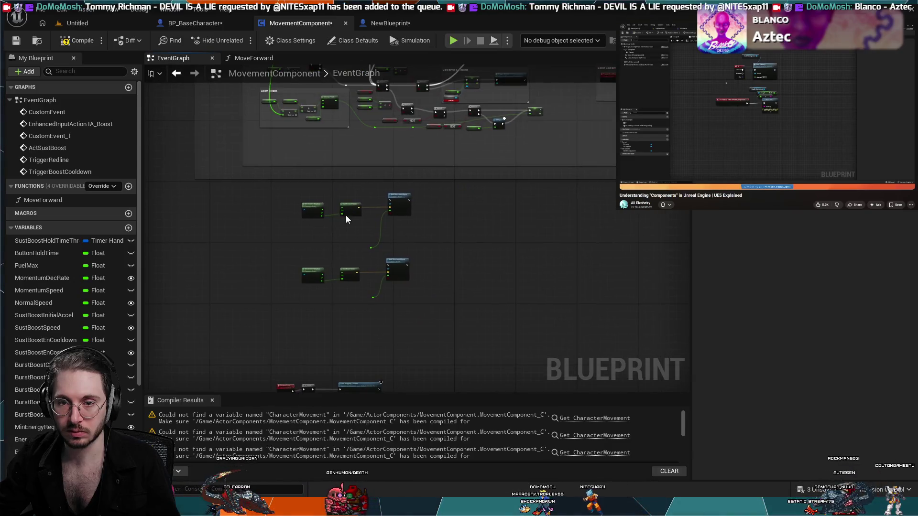
scroll(346, 215, "up", 4)
left_click_drag(194, 262, 309, 262)
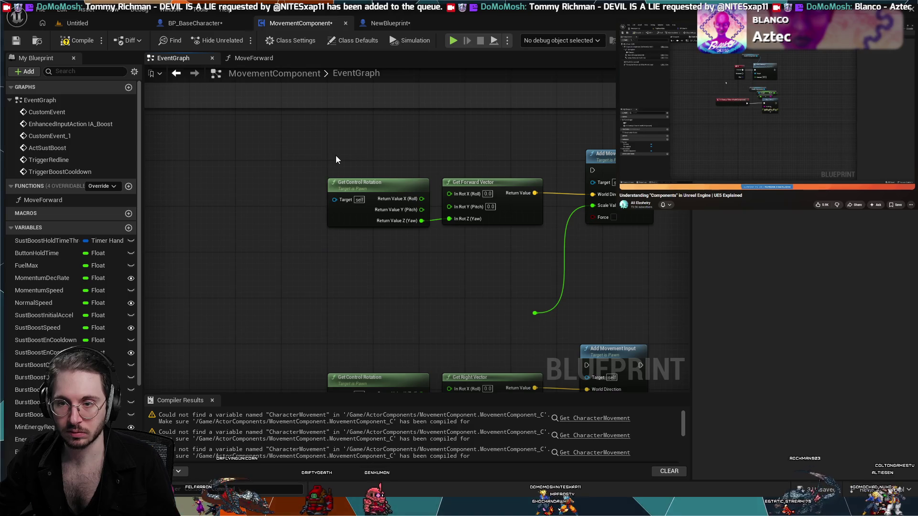
left_click_drag(336, 156, 640, 248)
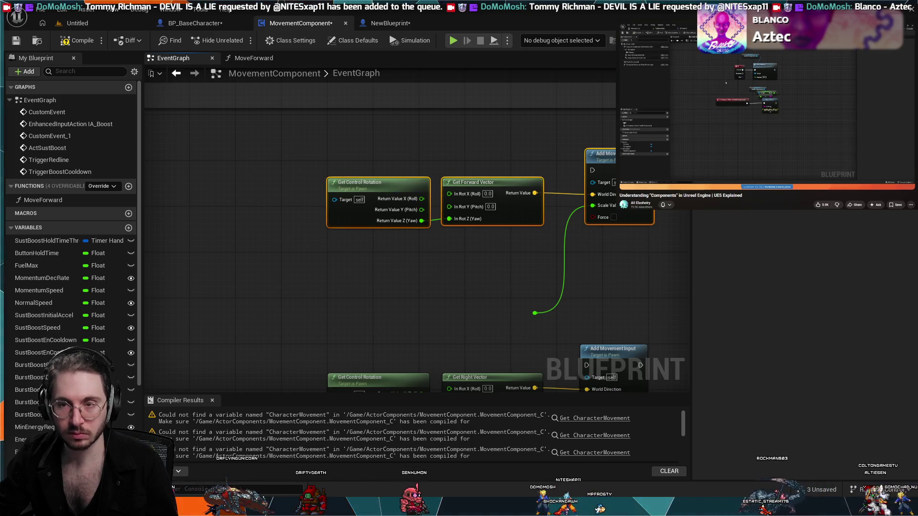
Step: Paste the three movement nodes into MoveForward and arrange them below the entry node
left_click(390, 24)
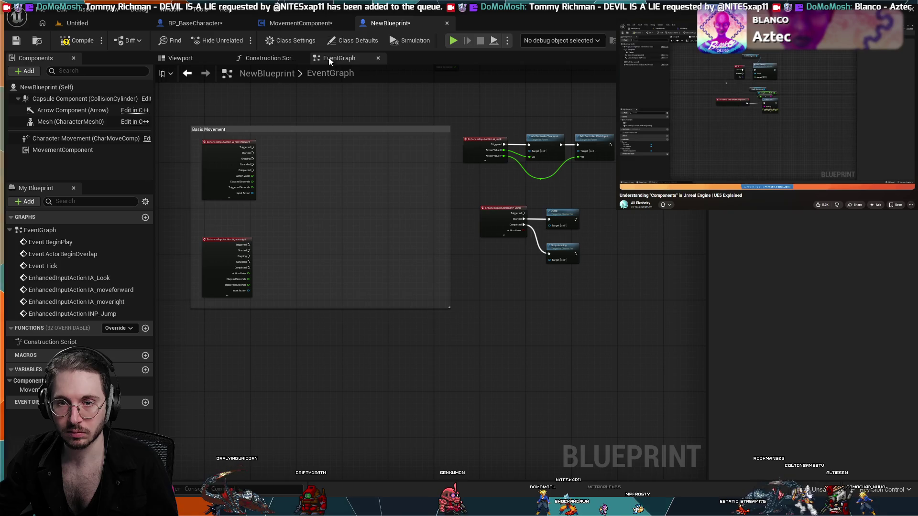
left_click(293, 27)
left_click(253, 58)
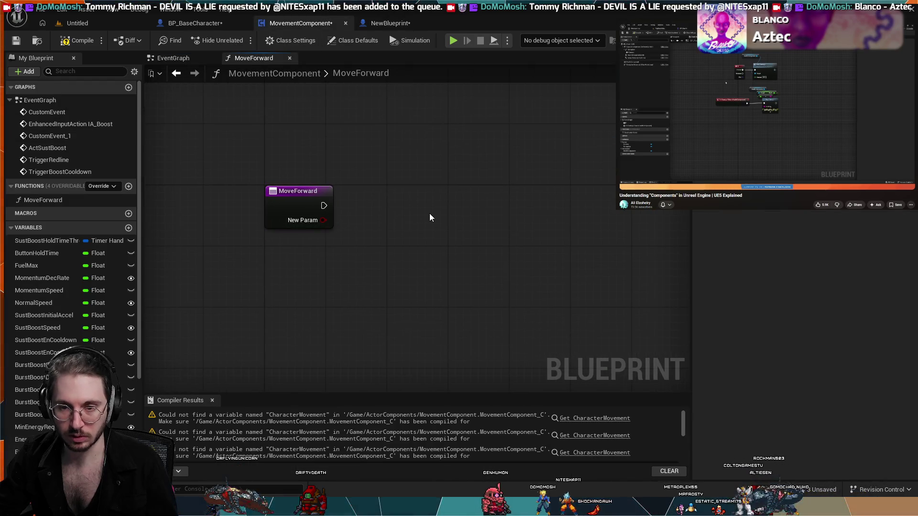
key("ctrl+v")
left_click_drag(437, 223, 331, 227)
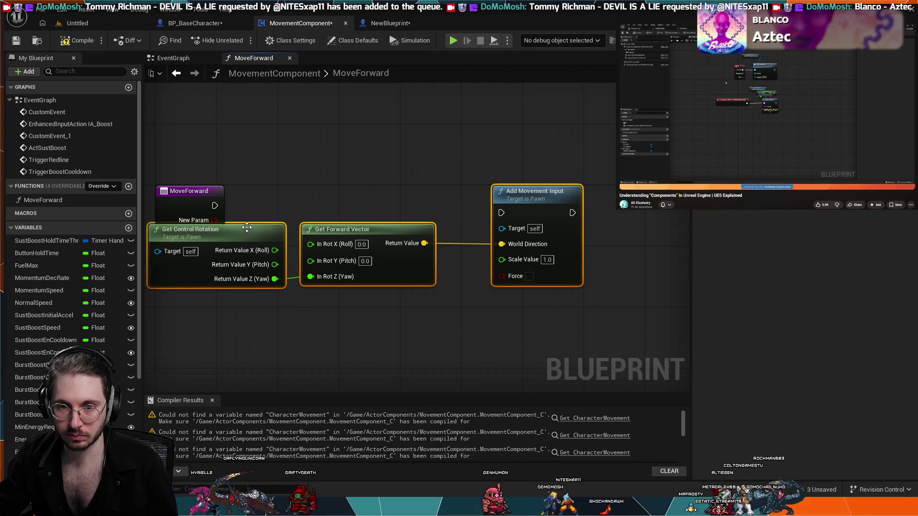
mouse_move(247, 227)
left_mouse_down()
mouse_move(287, 230)
mouse_move(363, 267)
mouse_move(317, 279)
left_mouse_up()
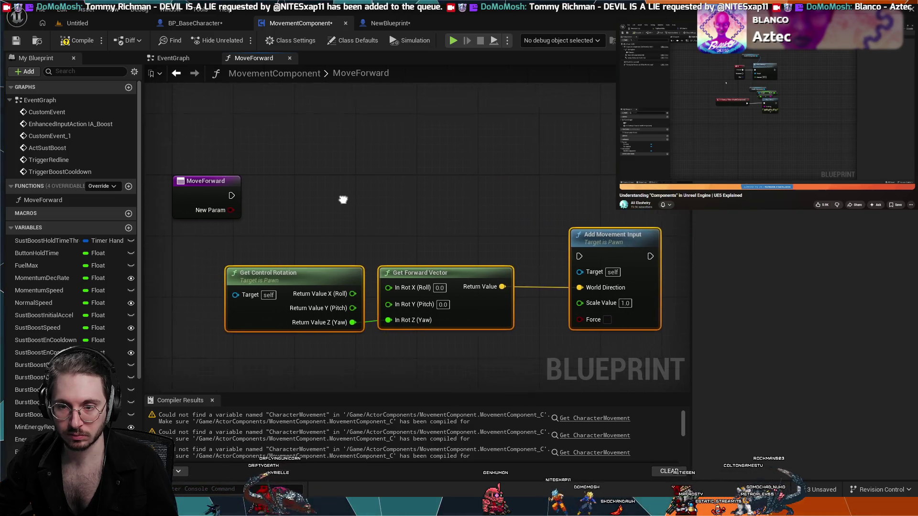
scroll(377, 185, "down", 1)
mouse_move(343, 200)
left_mouse_down()
mouse_move(377, 185)
mouse_move(349, 164)
mouse_move(367, 190)
mouse_move(353, 199)
mouse_move(375, 203)
left_mouse_up()
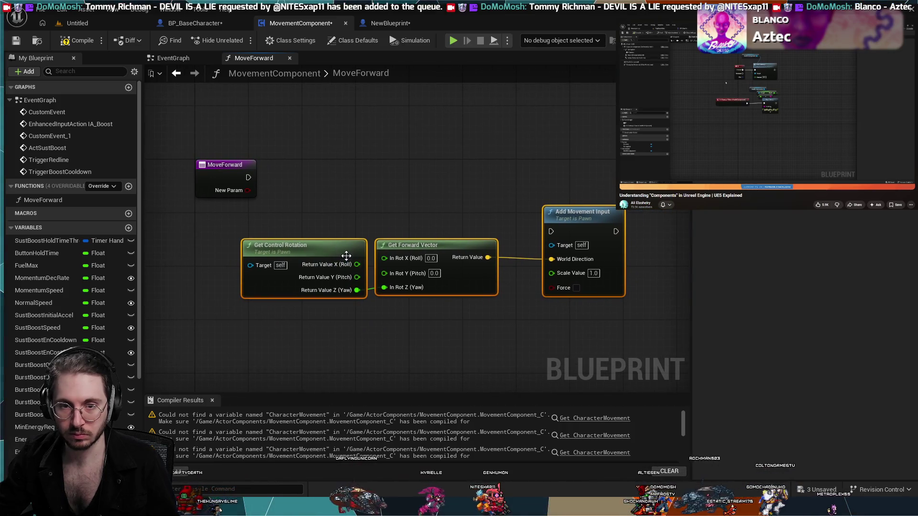
left_click(213, 167)
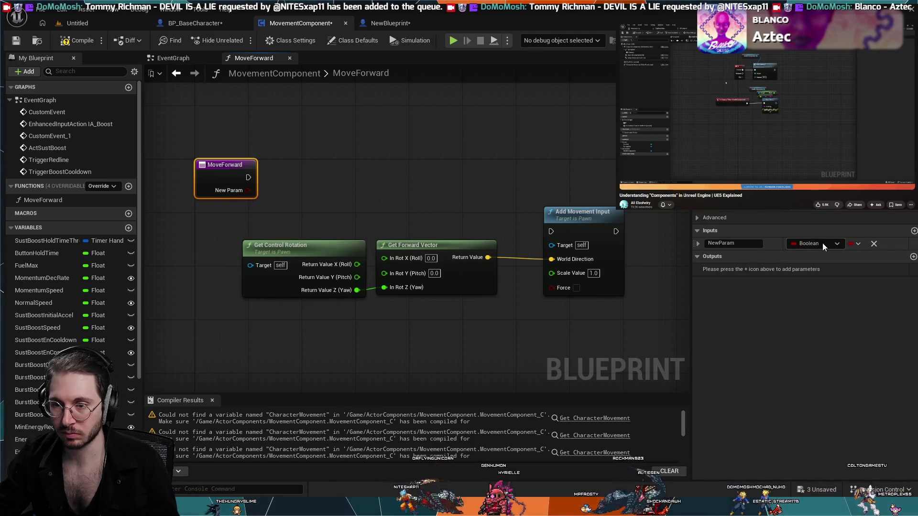
left_click(195, 23)
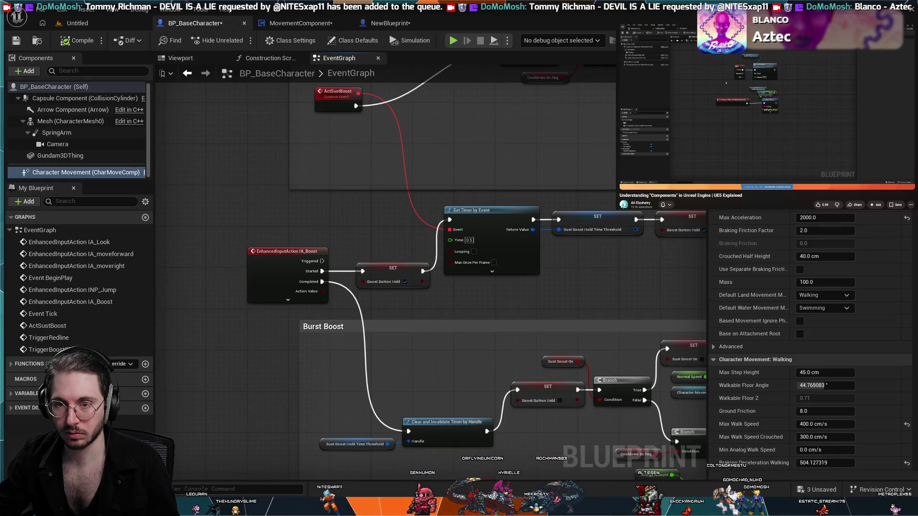
Step: Survey BP_BaseCharacter's event graph to locate the IA_moveforward and IA_moveright nodes
scroll(416, 301, "down", 3)
mouse_move(417, 301)
left_mouse_down()
mouse_move(436, 272)
mouse_move(436, 192)
left_mouse_up()
scroll(491, 368, "down", 2)
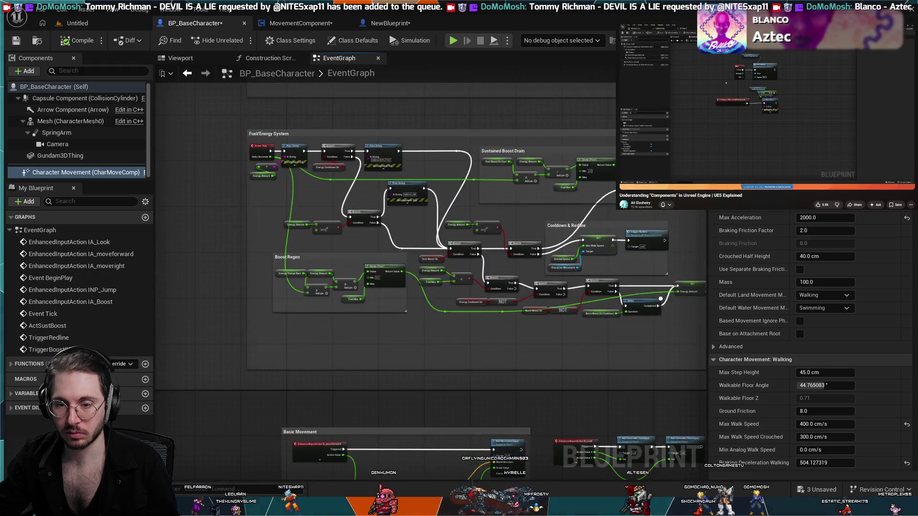
scroll(491, 369, "up", 4)
mouse_move(491, 369)
left_mouse_down()
mouse_move(543, 268)
mouse_move(534, 194)
mouse_move(514, 178)
mouse_move(534, 183)
left_mouse_up()
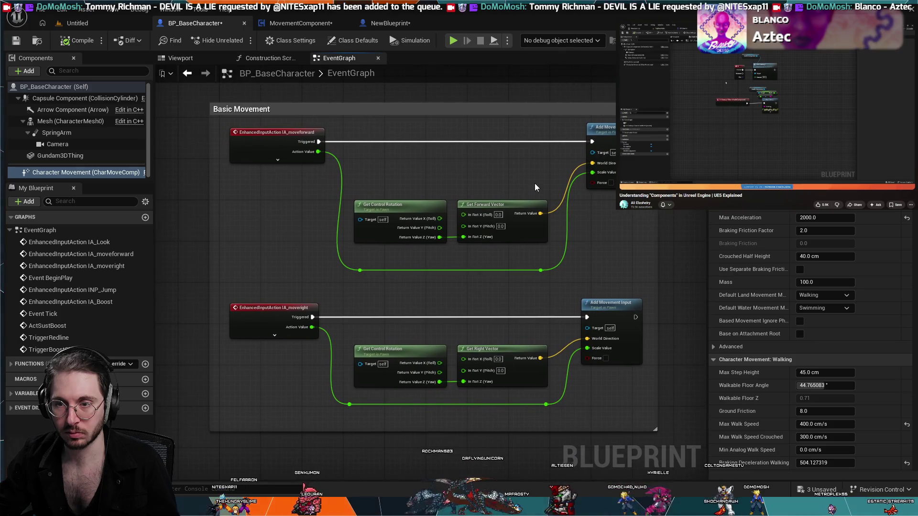
Step: Back in MoveForward, select the NewParam input's name in Details for renaming
left_click(390, 23)
left_click(281, 26)
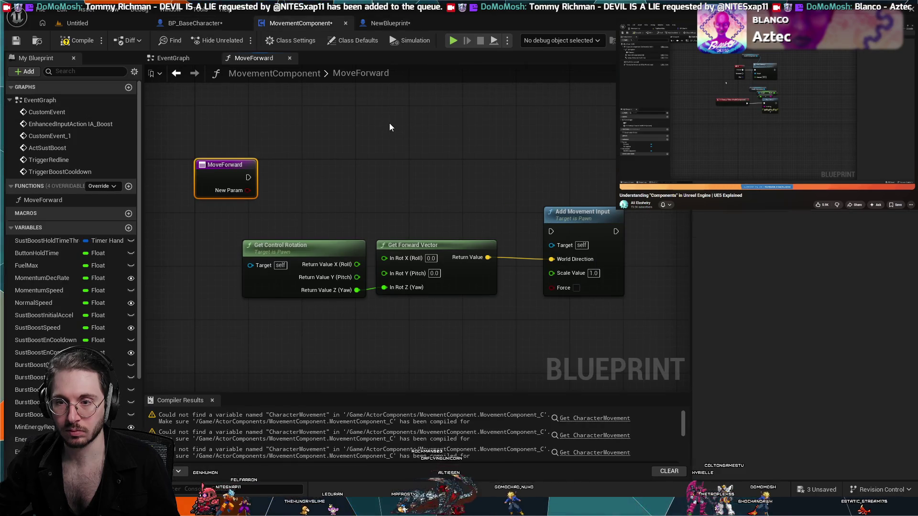
left_click_drag(389, 122, 408, 133)
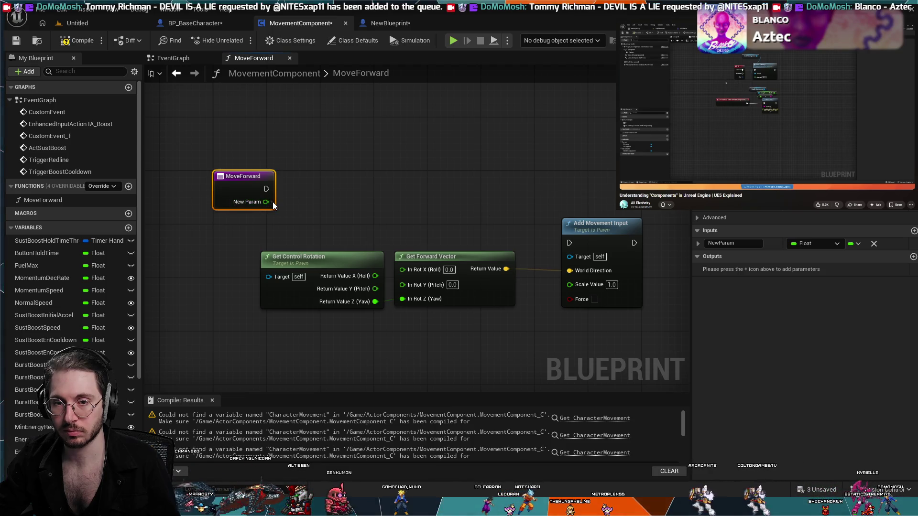
mouse_move(269, 201)
left_mouse_down()
mouse_move(318, 206)
mouse_move(265, 202)
left_mouse_up()
left_click(755, 243)
key("ctrl+a")
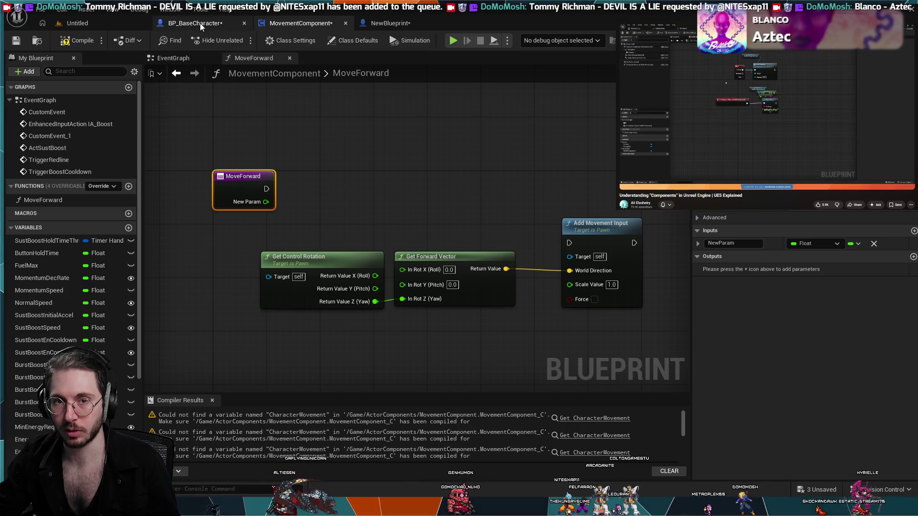
Step: Compare the NewBlueprint and BP_BaseCharacter event graphs against MovementComponent
left_click(394, 24)
left_click(211, 24)
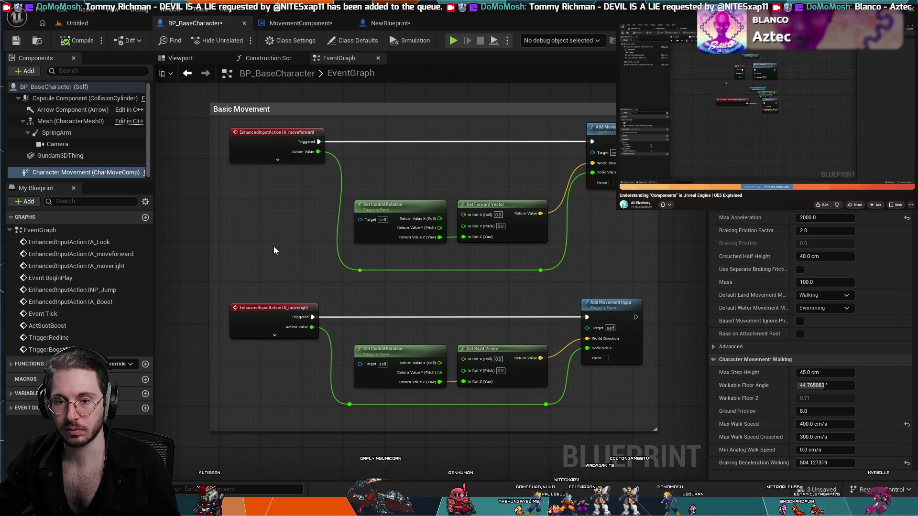
scroll(267, 249, "up", 2)
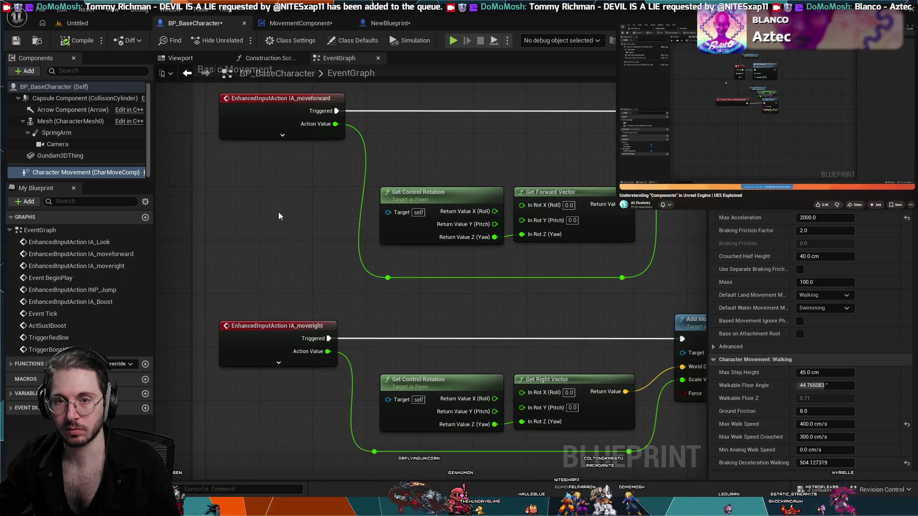
scroll(287, 201, "down", 1)
left_click(392, 22)
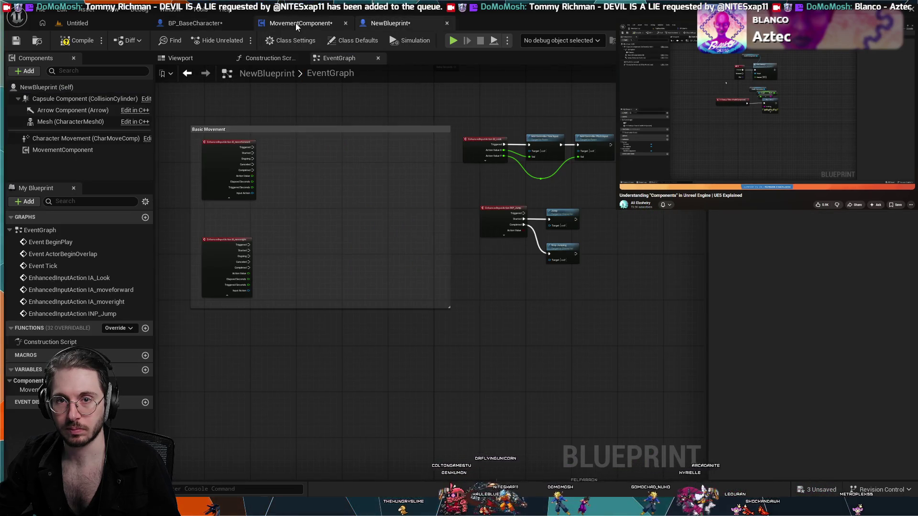
scroll(300, 235, "up", 3)
scroll(300, 238, "down", 3)
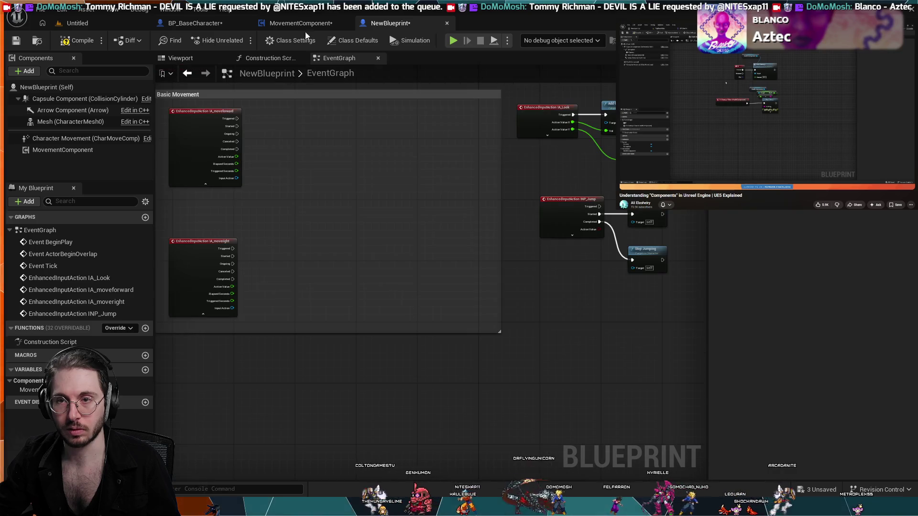
left_click(313, 20)
left_click(214, 24)
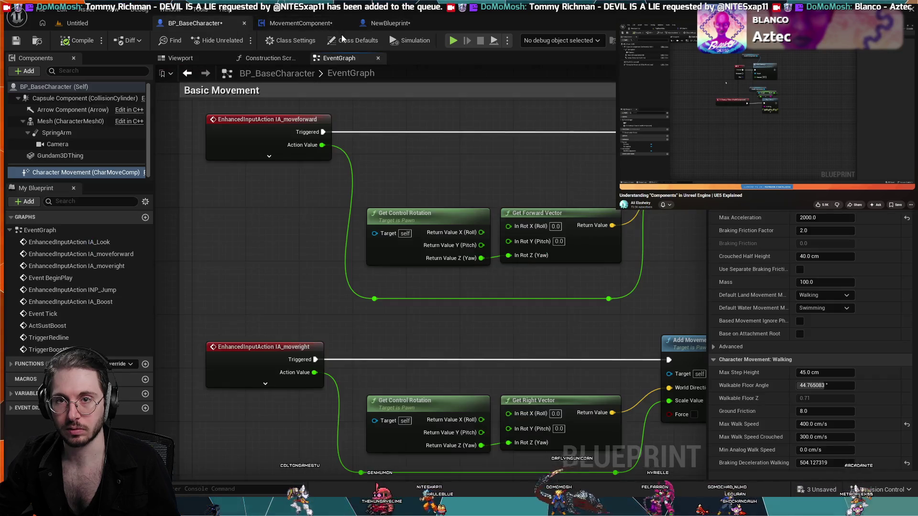
left_click(391, 23)
scroll(557, 129, "up", 3)
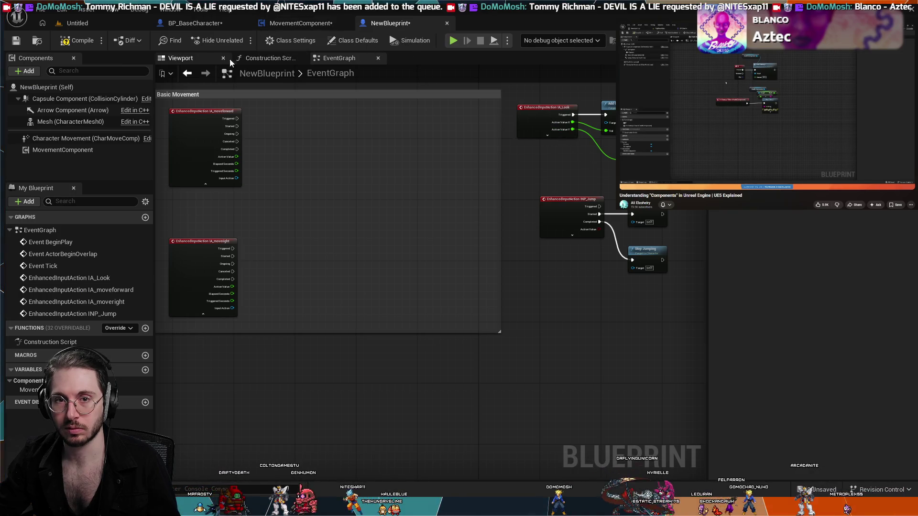
Step: Return to MovementComponent and bring up its MoveForward function graph
left_click(288, 24)
left_click(173, 57)
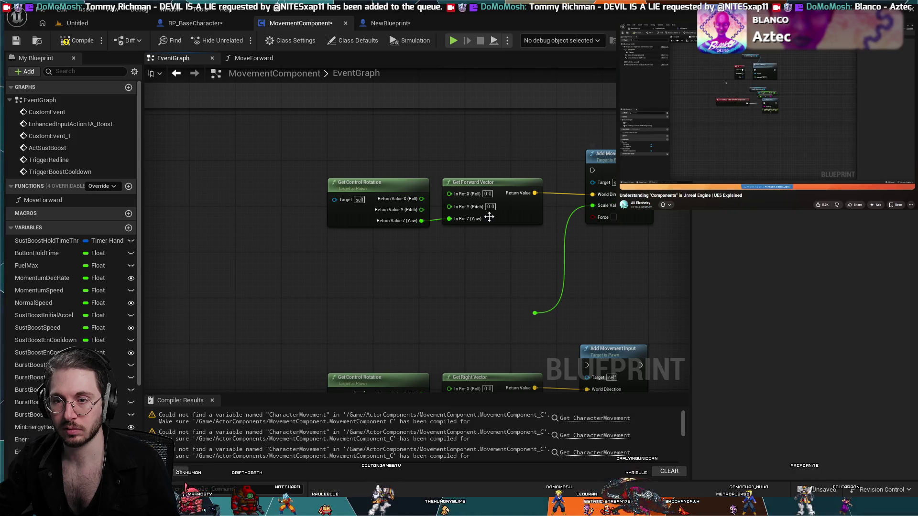
scroll(264, 199, "down", 1)
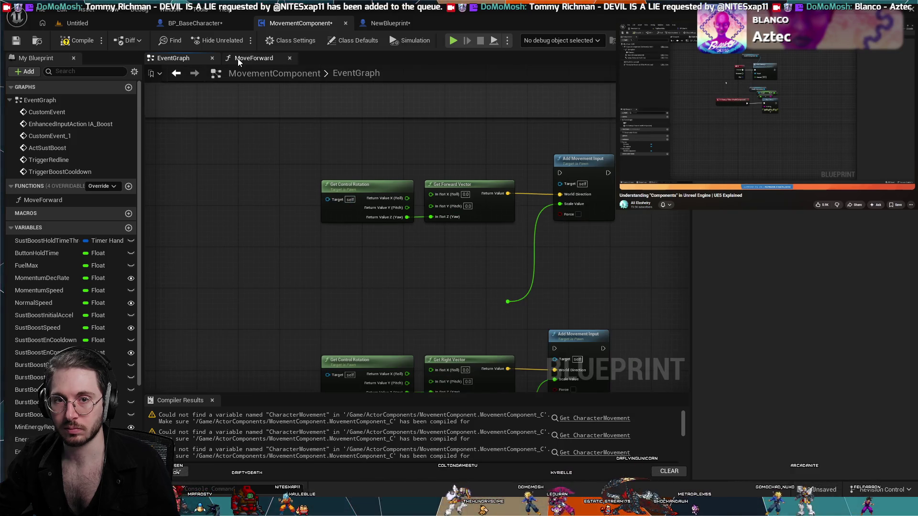
left_click(237, 58)
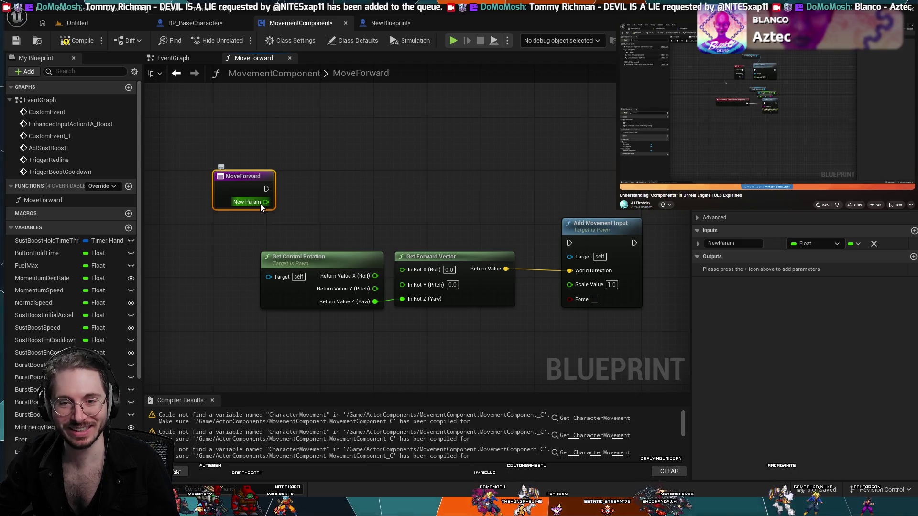
Step: Rename MoveForward's float input from NewParam to ActionValue
left_click(755, 242)
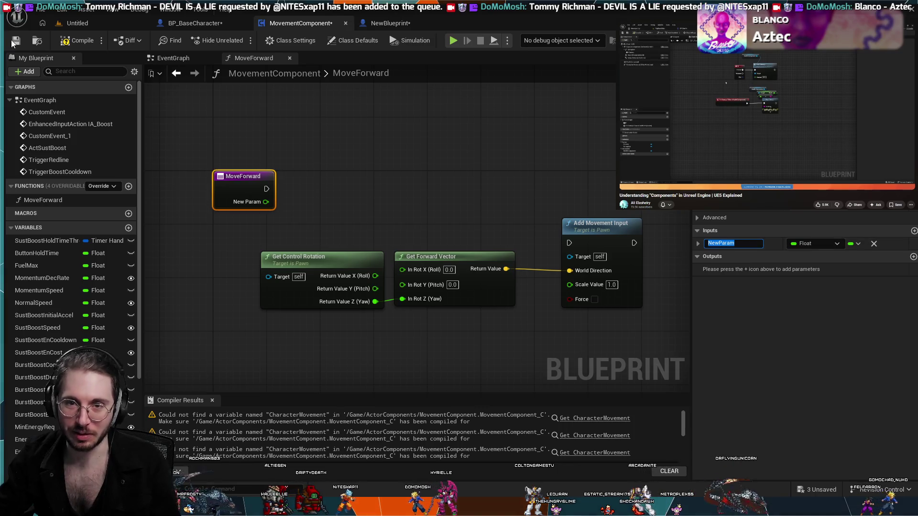
type("a")
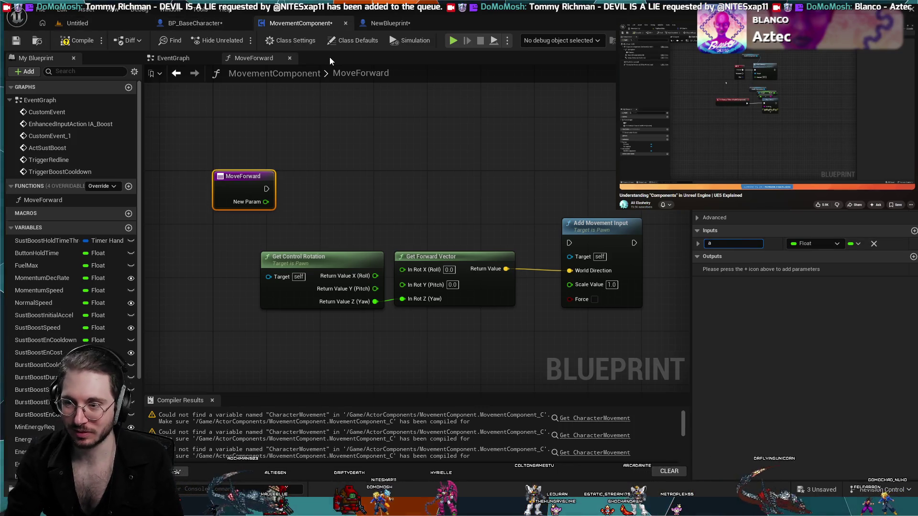
key("BackSpace")
type("ActionVal")
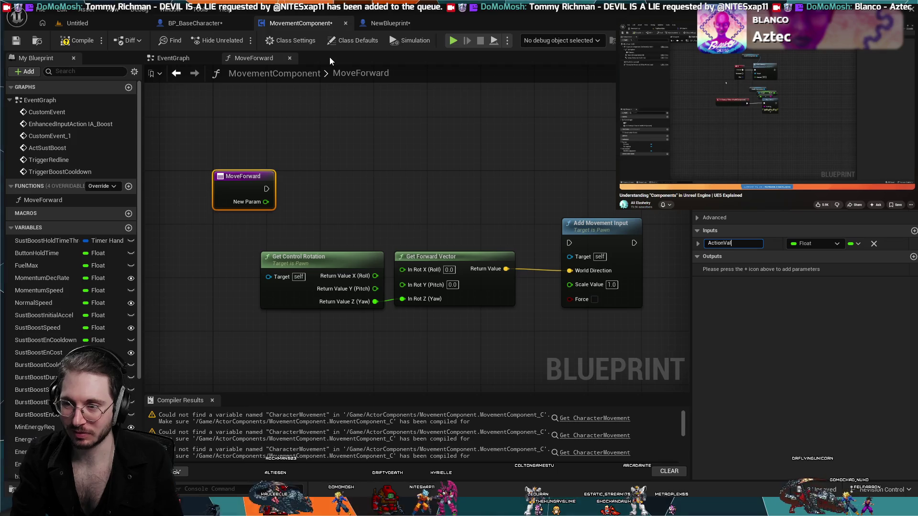
type("ue")
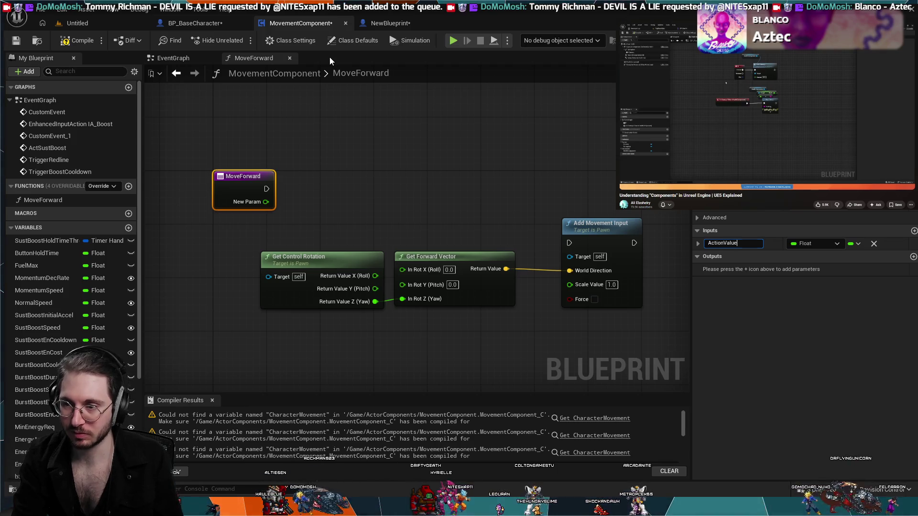
key("Return")
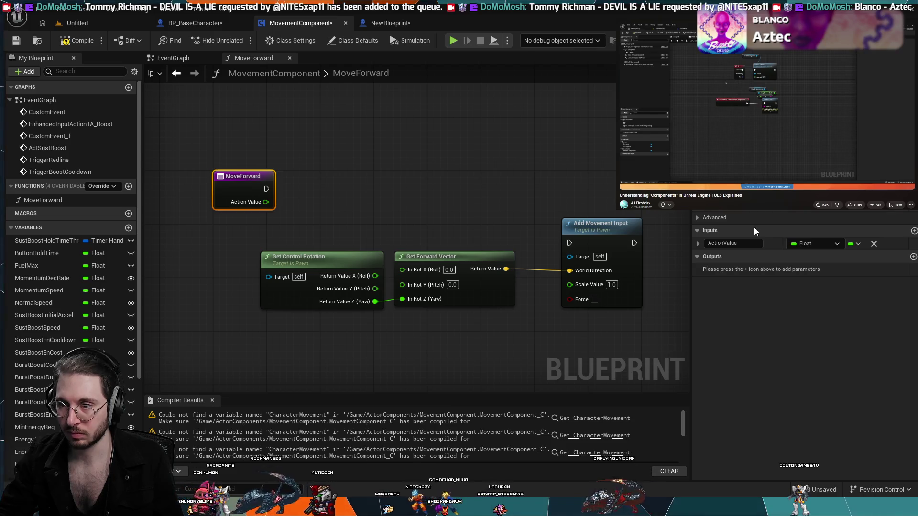
Step: Add a second MoveForward input named Pawn with the Pawn object type
left_click(913, 230)
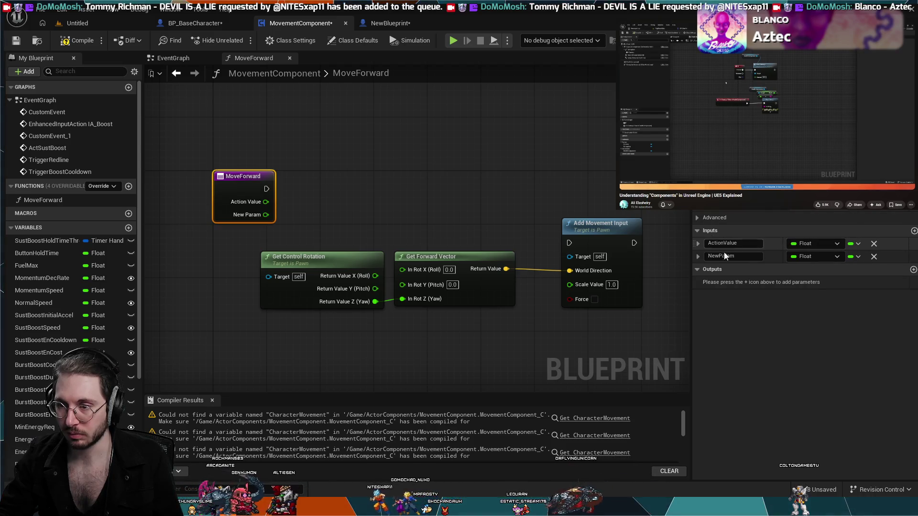
left_click(723, 255)
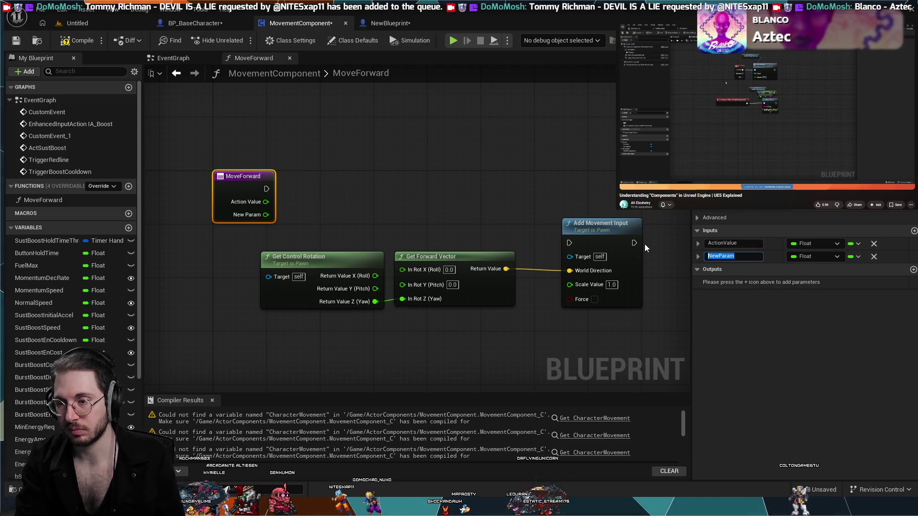
type("Pawn")
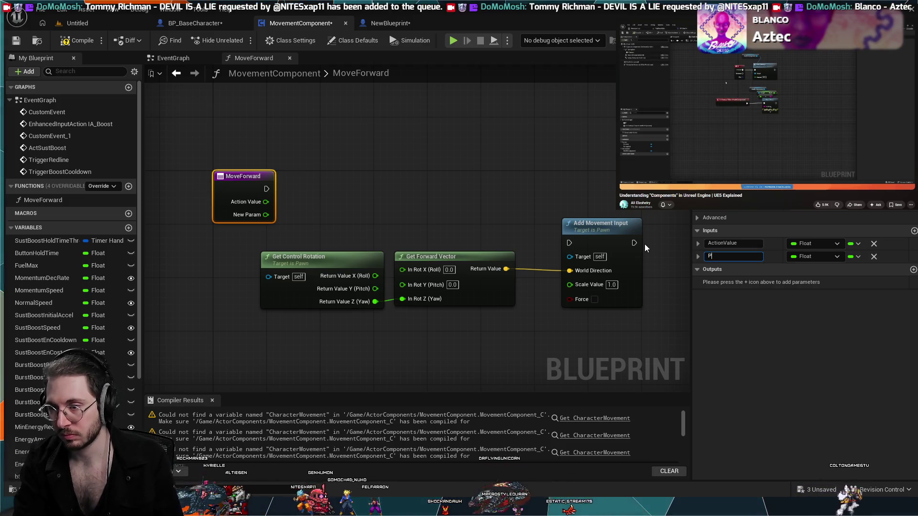
key("Return")
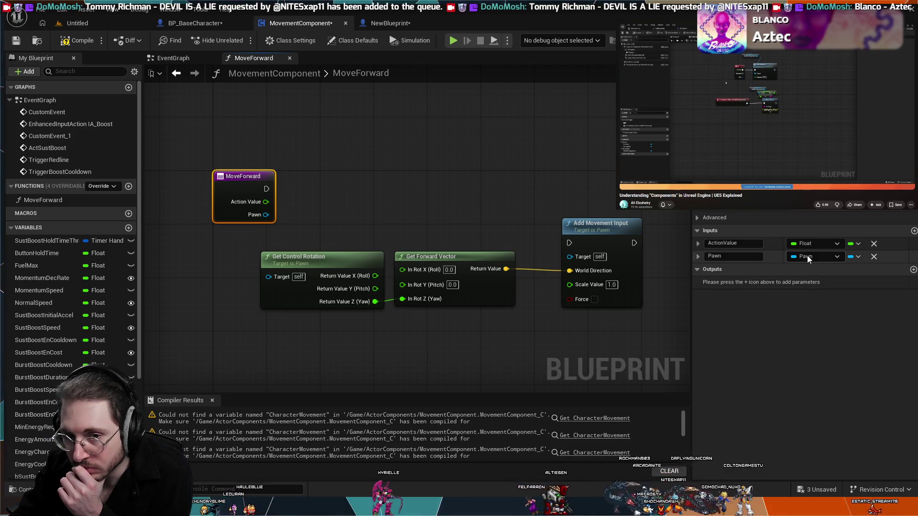
left_click(383, 24)
left_click(298, 23)
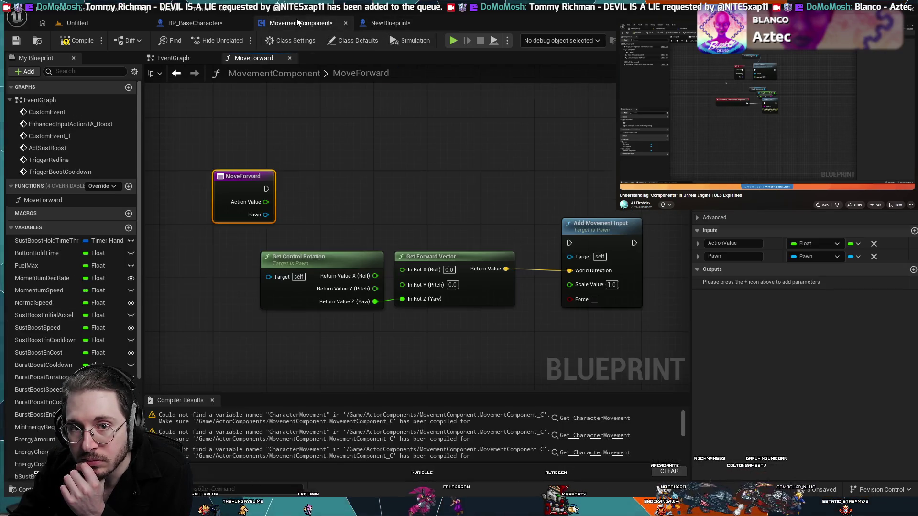
left_click(186, 24)
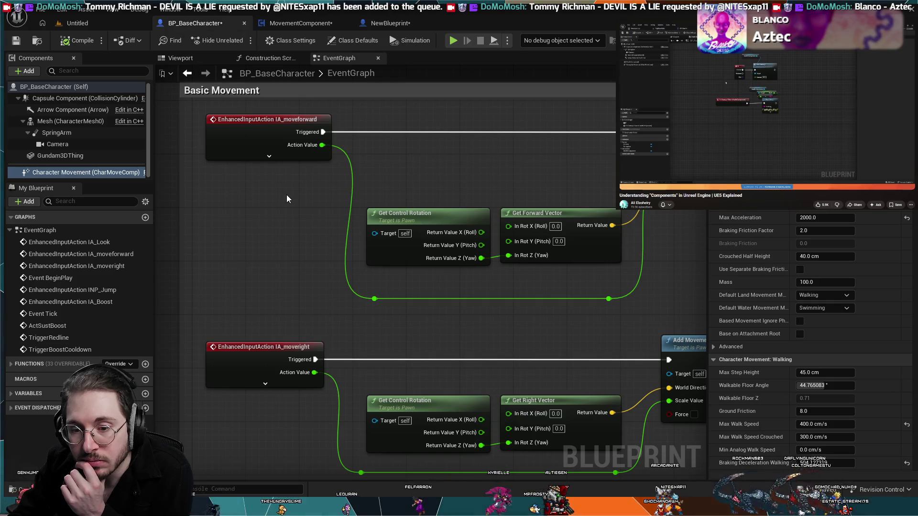
left_click(299, 23)
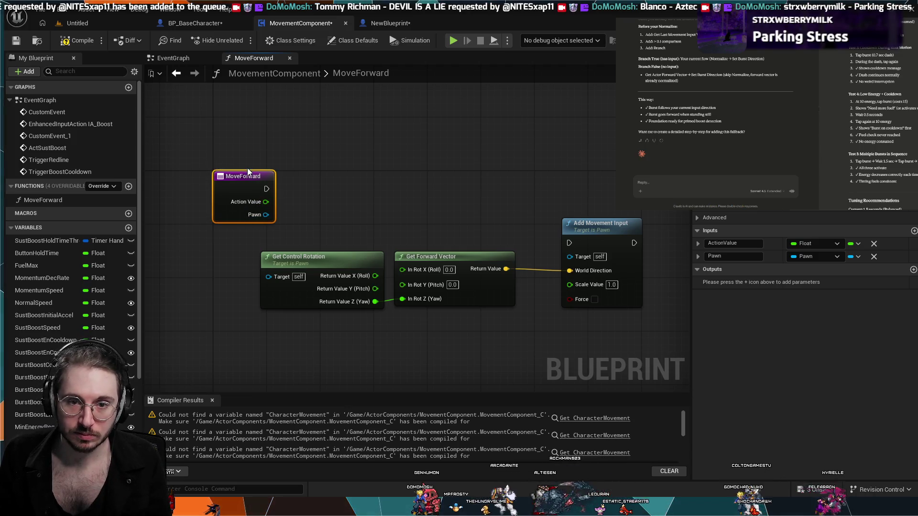
Step: Move the MoveForward entry node left and wire its Pawn input into Get Control Rotation's Target
left_click_drag(231, 172, 177, 161)
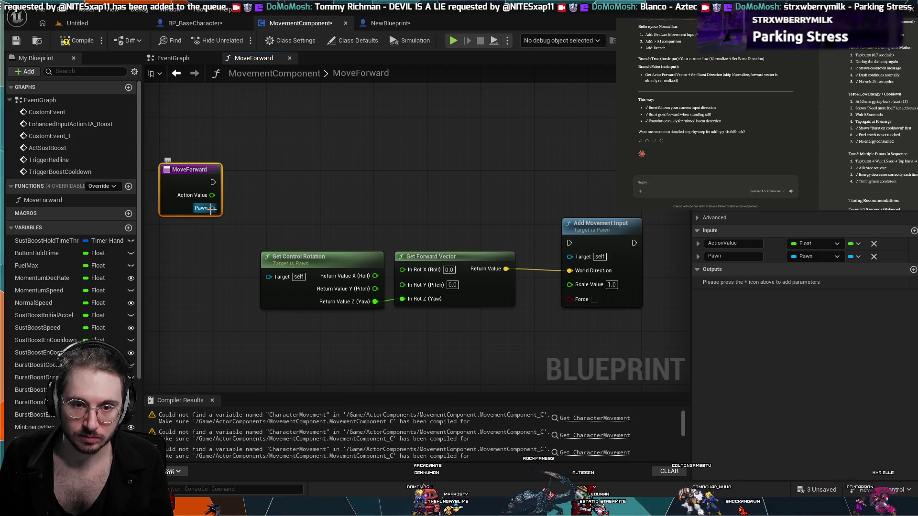
mouse_move(212, 207)
left_mouse_down()
mouse_move(246, 272)
mouse_move(264, 278)
left_mouse_up()
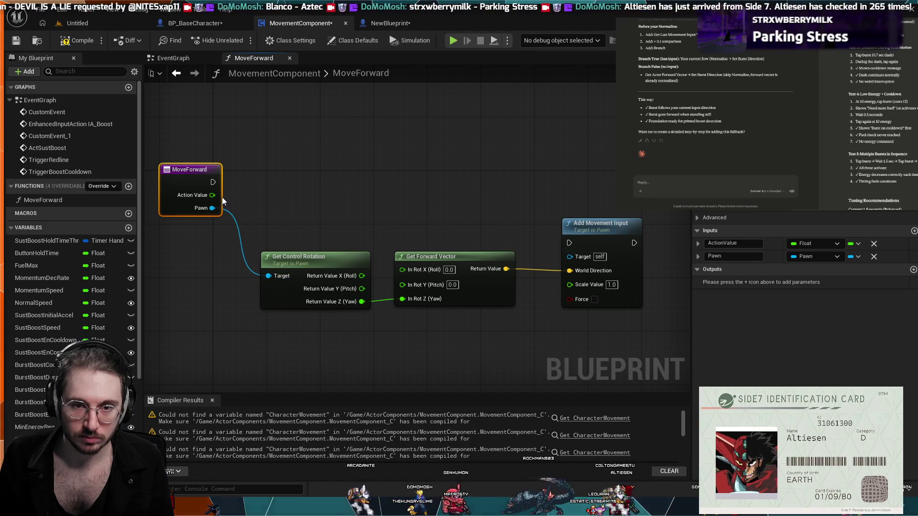
mouse_move(212, 195)
left_mouse_down()
mouse_move(534, 242)
mouse_move(358, 248)
mouse_move(362, 198)
mouse_move(366, 236)
mouse_move(225, 181)
mouse_move(214, 47)
mouse_move(400, 22)
mouse_move(351, 110)
left_mouse_up()
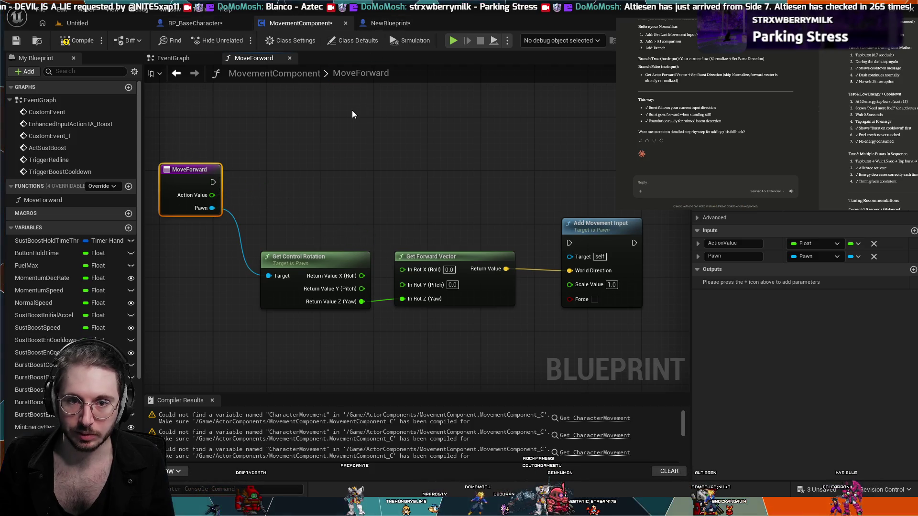
Step: Compare with BP_BaseCharacter's forward movement graph, including its Add Movement Input node
left_click(201, 23)
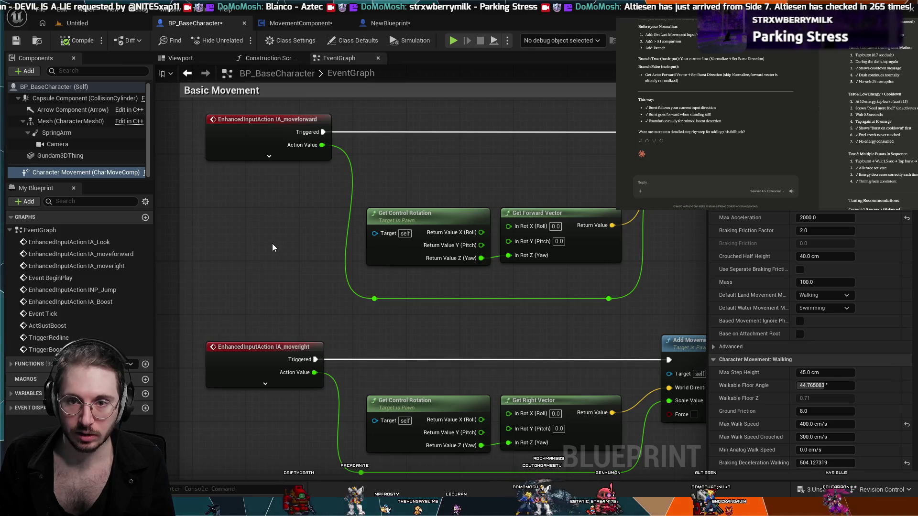
left_click(300, 23)
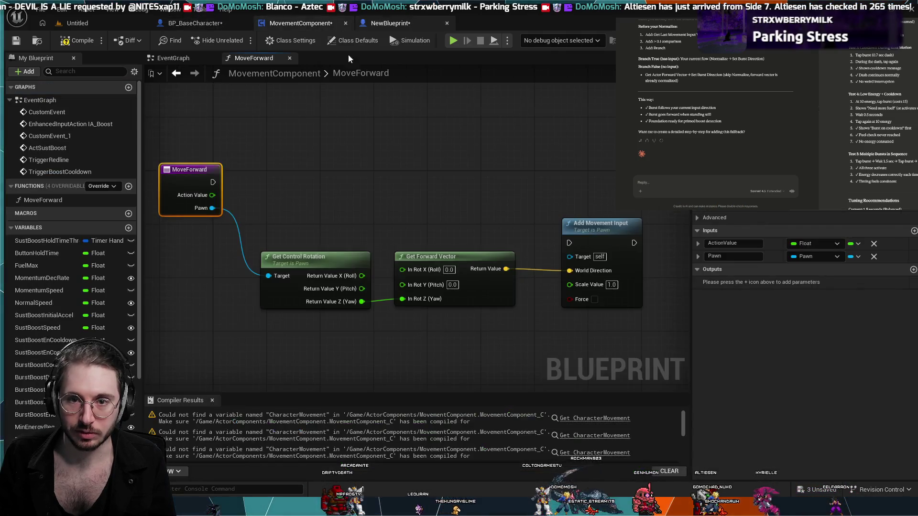
left_click(216, 25)
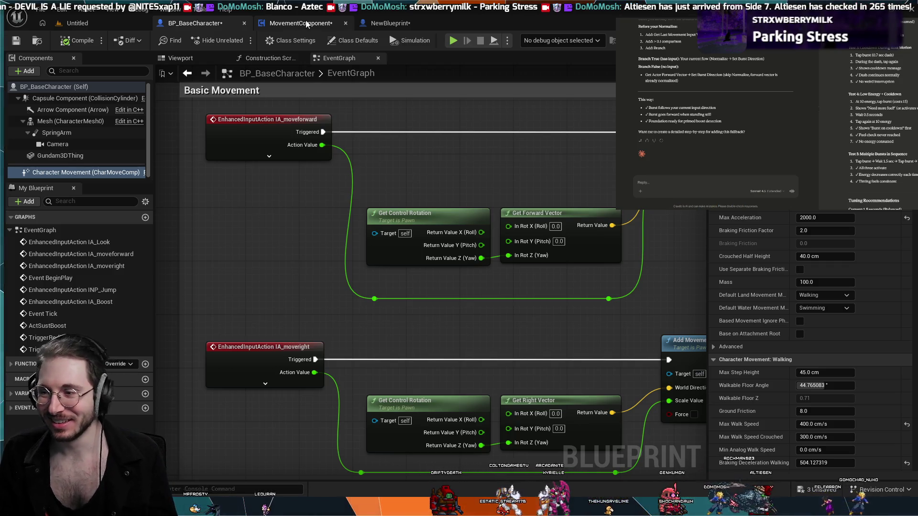
left_click(306, 24)
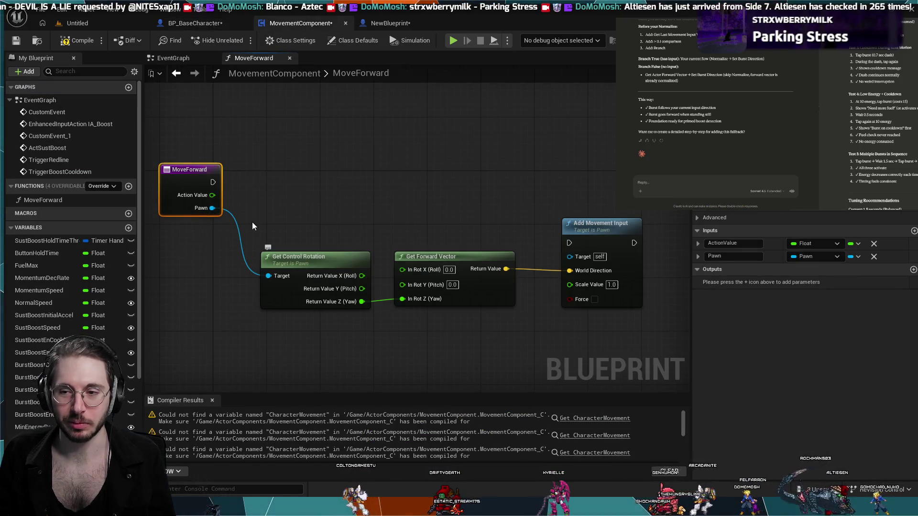
left_click(195, 23)
mouse_move(633, 161)
left_mouse_down()
mouse_move(430, 160)
mouse_move(511, 156)
mouse_move(500, 156)
left_mouse_up()
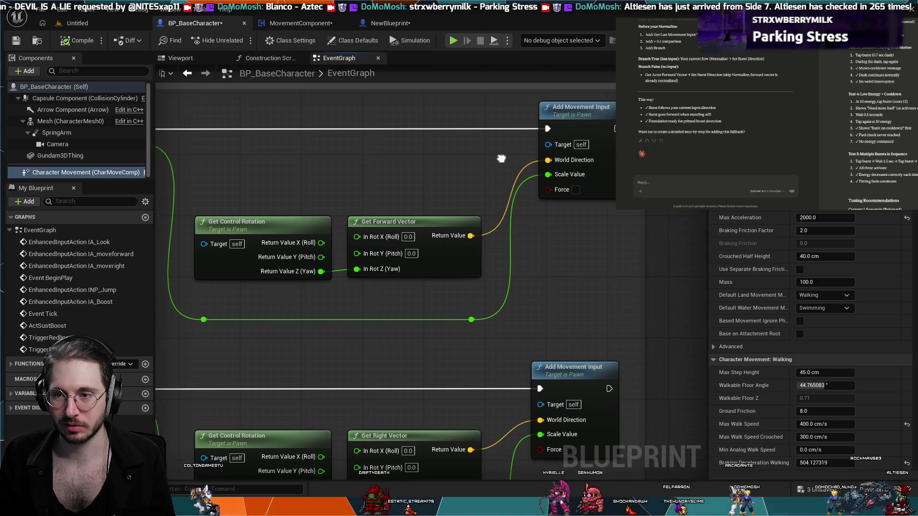
left_click(294, 23)
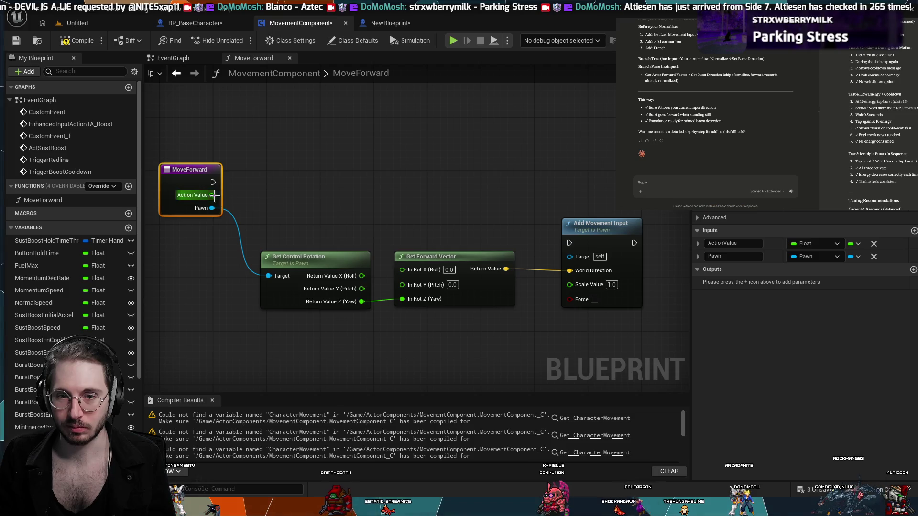
Step: Wire Action Value into Add Movement Input's Scale Value through a reroute point below the nodes
mouse_move(214, 195)
left_mouse_down()
mouse_move(460, 411)
mouse_move(523, 222)
mouse_move(285, 222)
mouse_move(260, 213)
mouse_move(273, 214)
mouse_move(272, 203)
mouse_move(250, 145)
left_mouse_up()
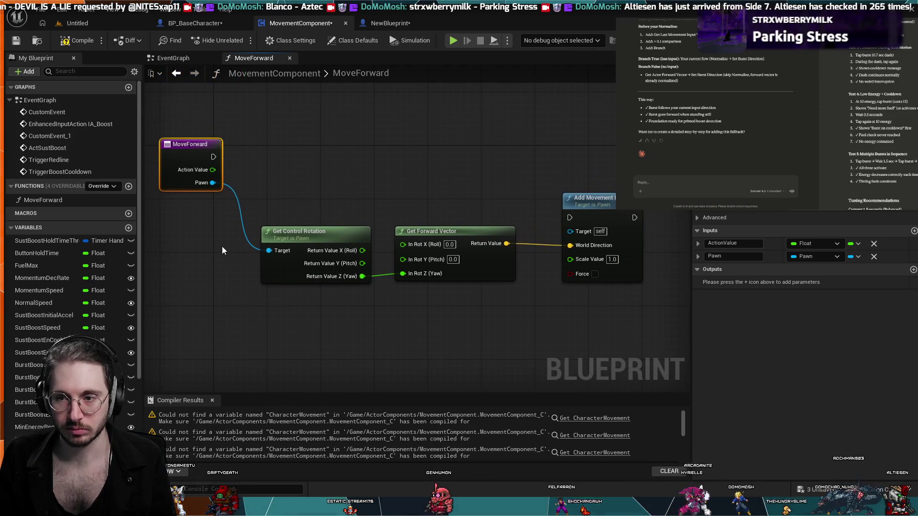
mouse_move(215, 171)
left_mouse_down()
mouse_move(553, 205)
mouse_move(569, 259)
left_mouse_up()
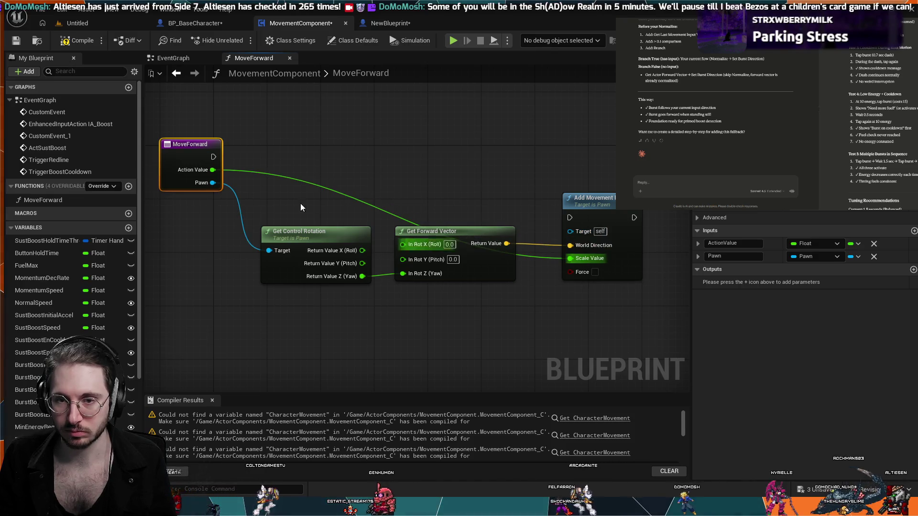
double_click(254, 174)
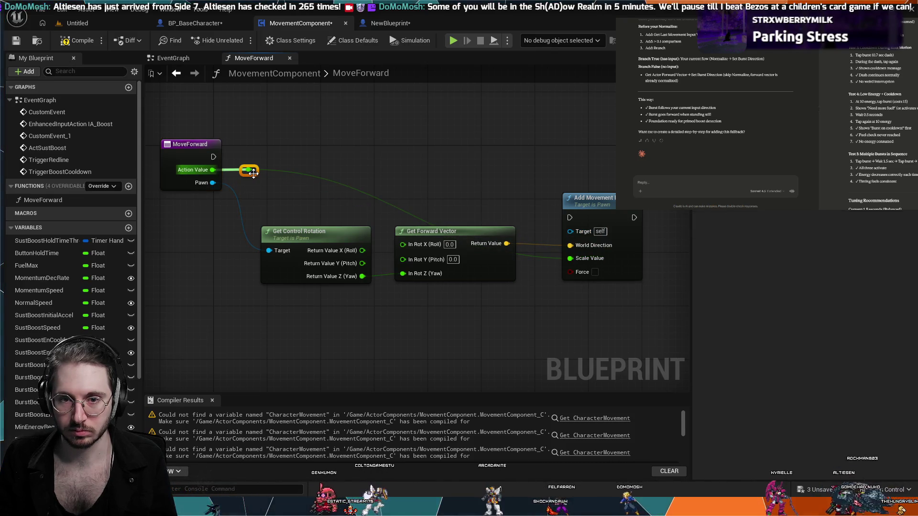
mouse_move(253, 173)
left_mouse_down()
mouse_move(268, 304)
mouse_move(303, 326)
left_mouse_up()
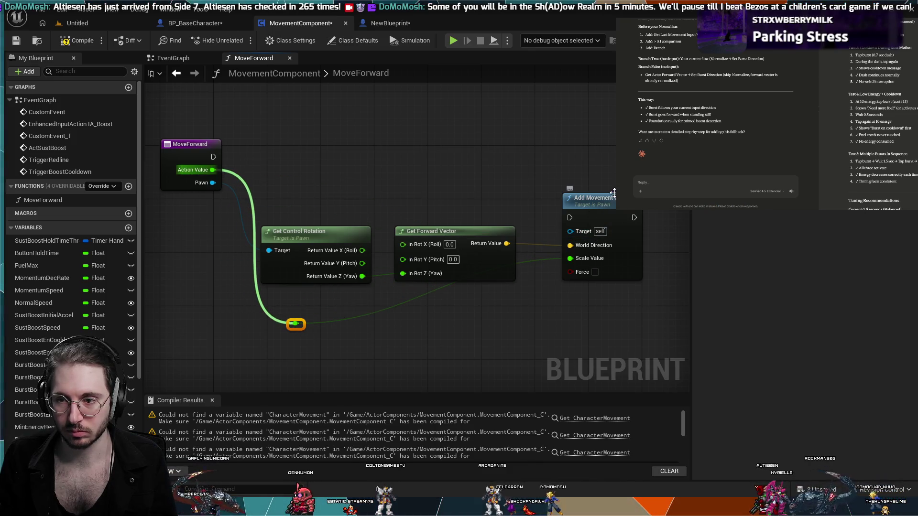
mouse_move(613, 205)
left_mouse_down()
mouse_move(614, 260)
mouse_move(585, 258)
mouse_move(603, 262)
left_mouse_up()
left_click(609, 223)
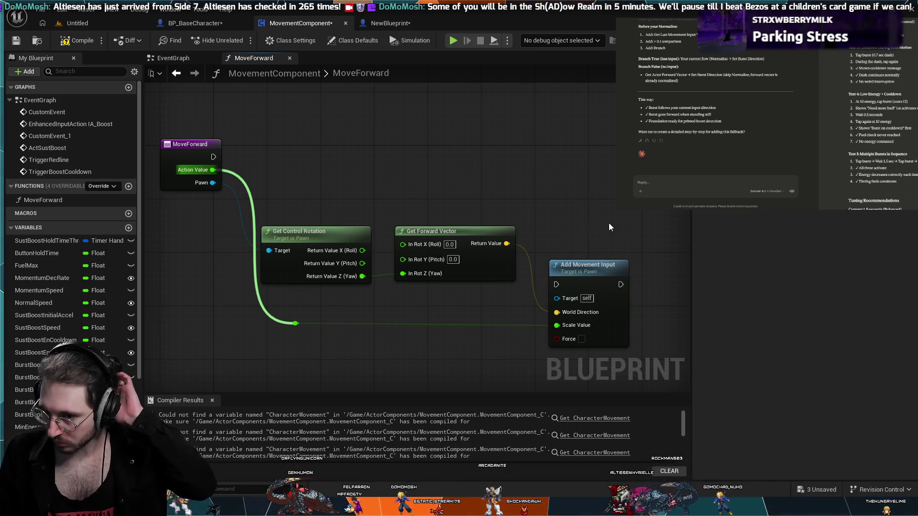
Step: Route MoveForward's execution wire through a reroute point into Add Movement Input and tidy the nodes
left_click_drag(574, 232, 526, 230)
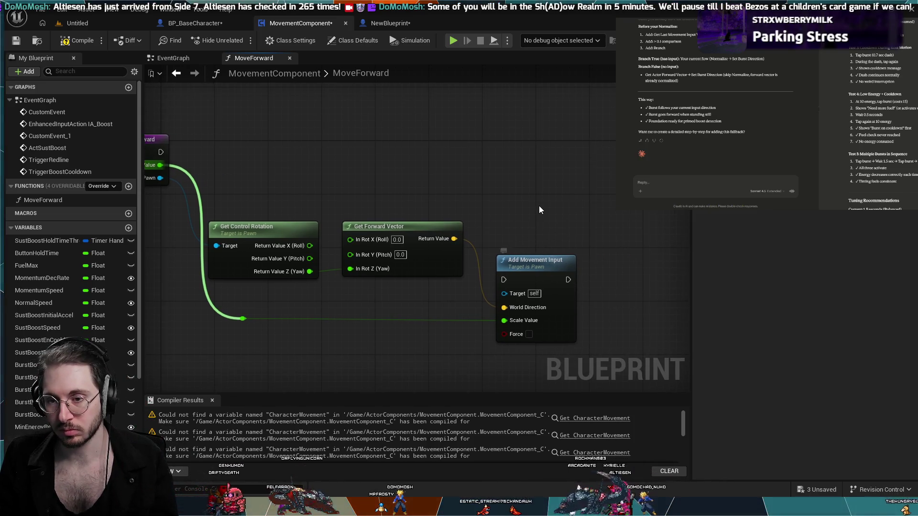
scroll(538, 206, "down", 1)
left_click_drag(526, 223, 451, 219)
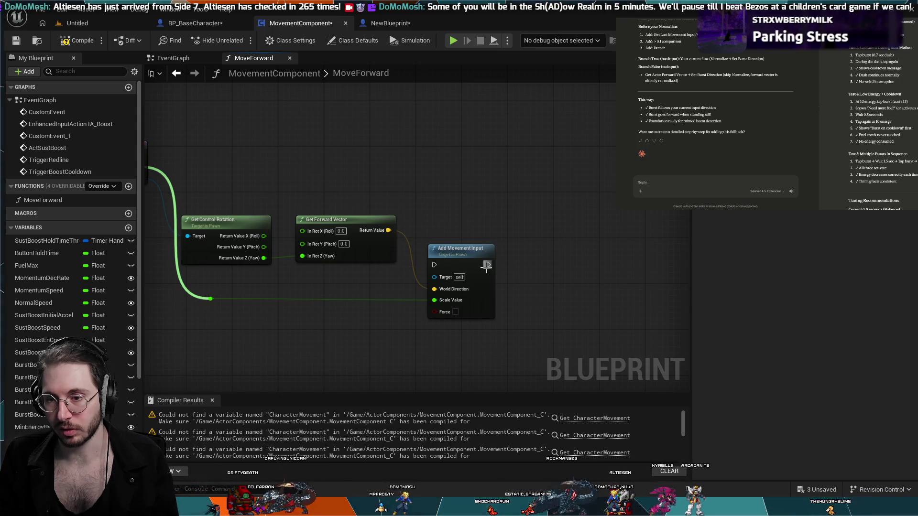
mouse_move(168, 153)
left_mouse_down()
mouse_move(379, 217)
mouse_move(486, 274)
left_mouse_up()
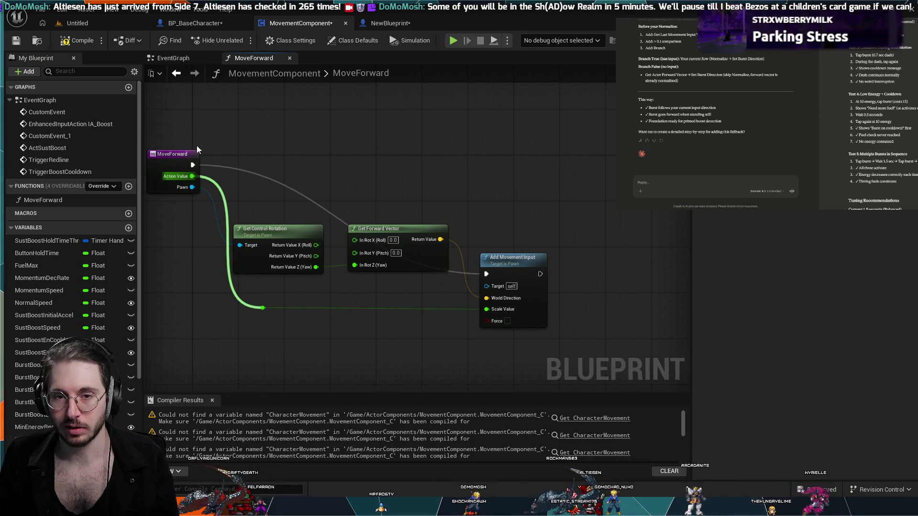
double_click(229, 165)
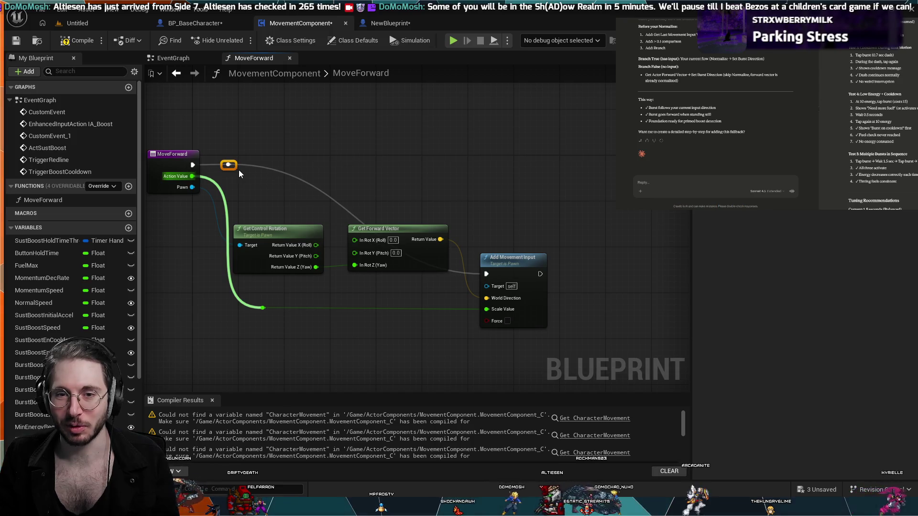
left_click_drag(290, 176, 443, 167)
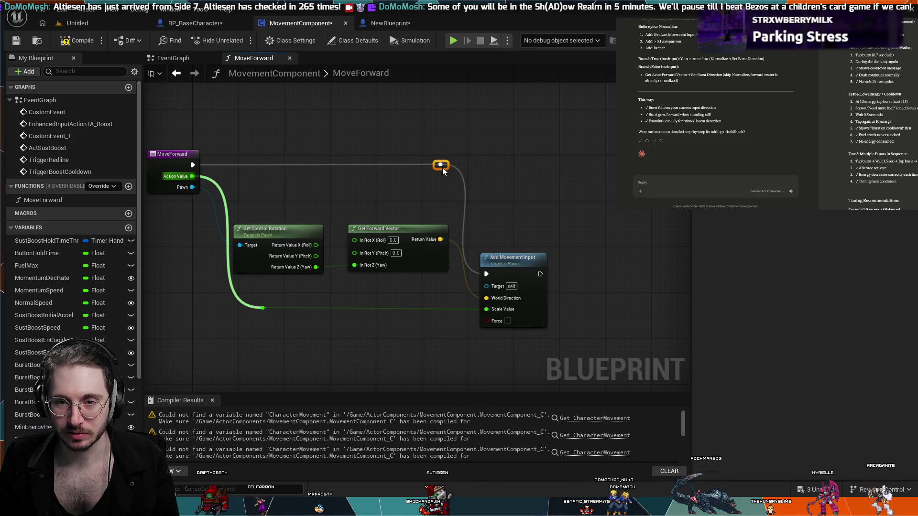
left_click(521, 194)
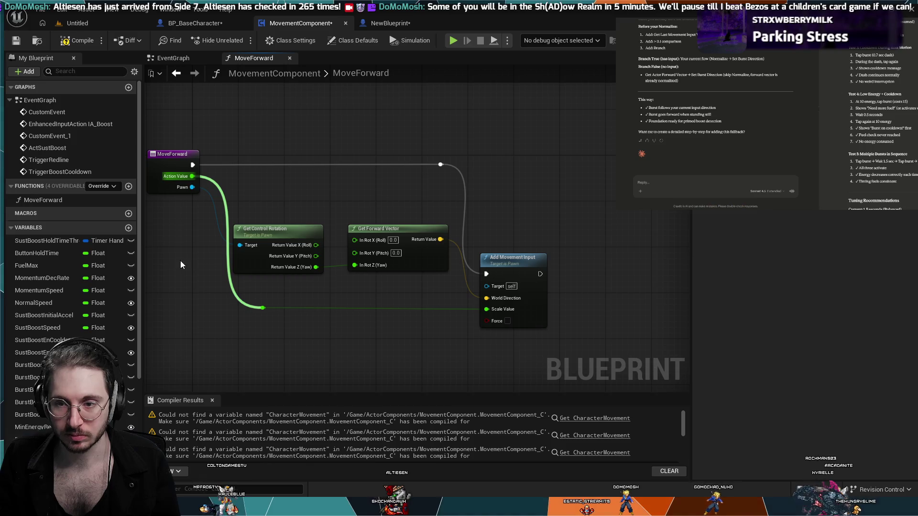
left_click_drag(300, 199, 340, 210)
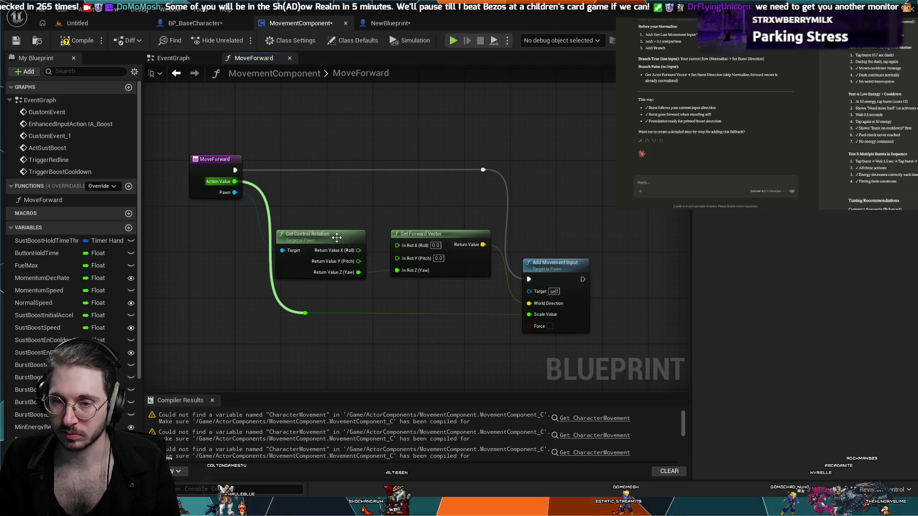
mouse_move(337, 237)
left_mouse_down()
mouse_move(346, 216)
mouse_move(350, 234)
left_mouse_up()
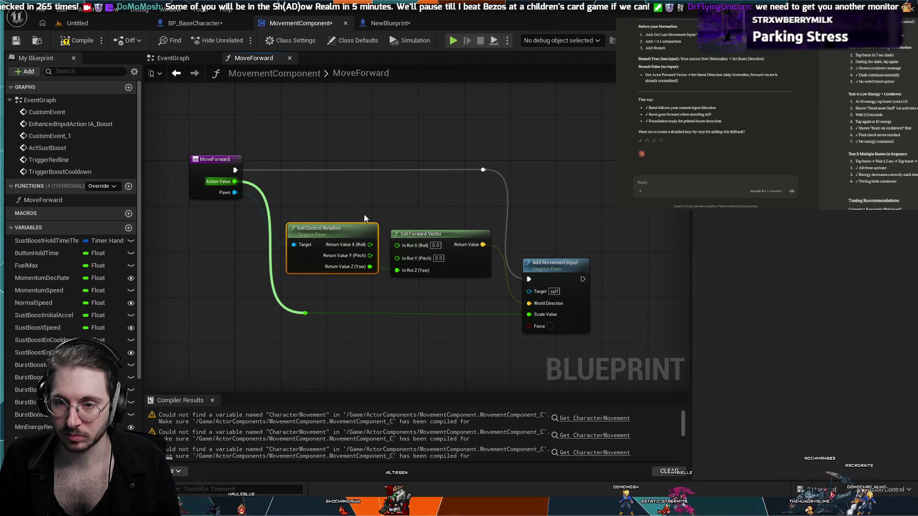
left_click(364, 191)
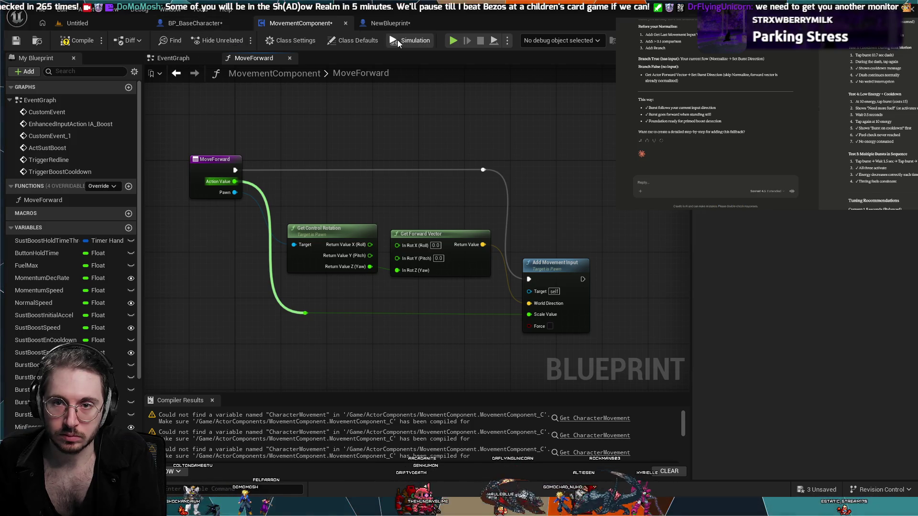
Step: View the IA_moveforward and IA_moveright events in NewBlueprint's EventGraph and MovementComponent's Details
left_click(391, 23)
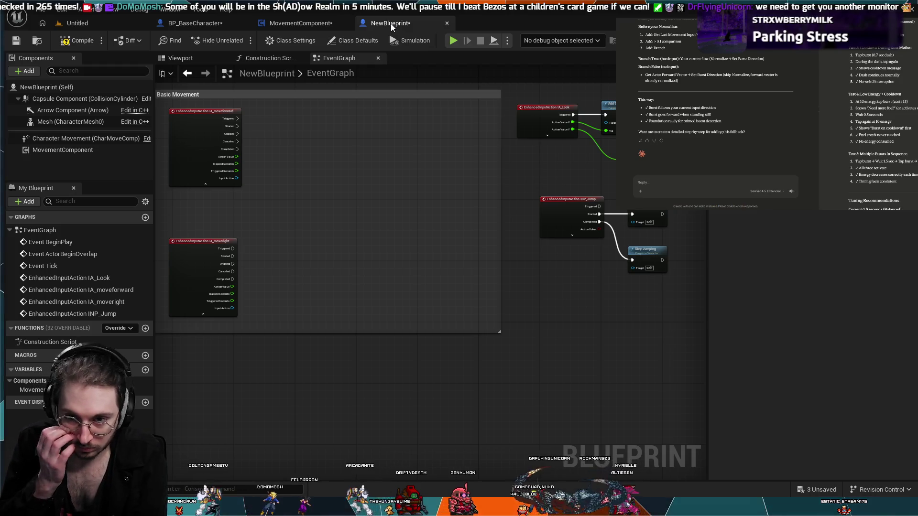
scroll(354, 226, "down", 2)
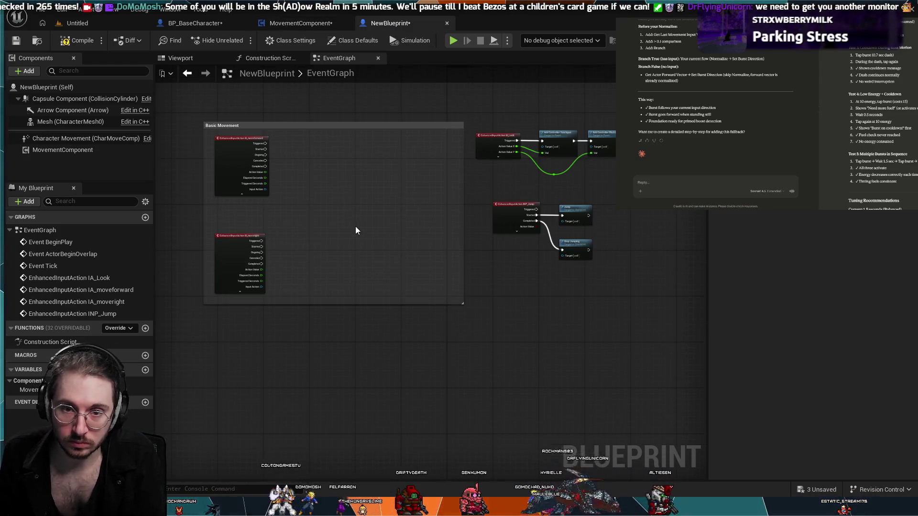
scroll(344, 228, "up", 4)
left_click_drag(390, 260, 414, 271)
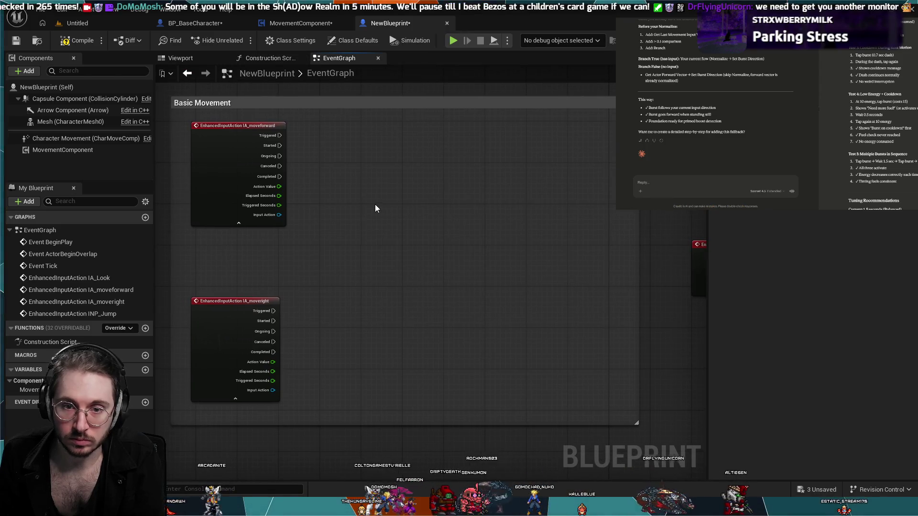
scroll(380, 205, "down", 2)
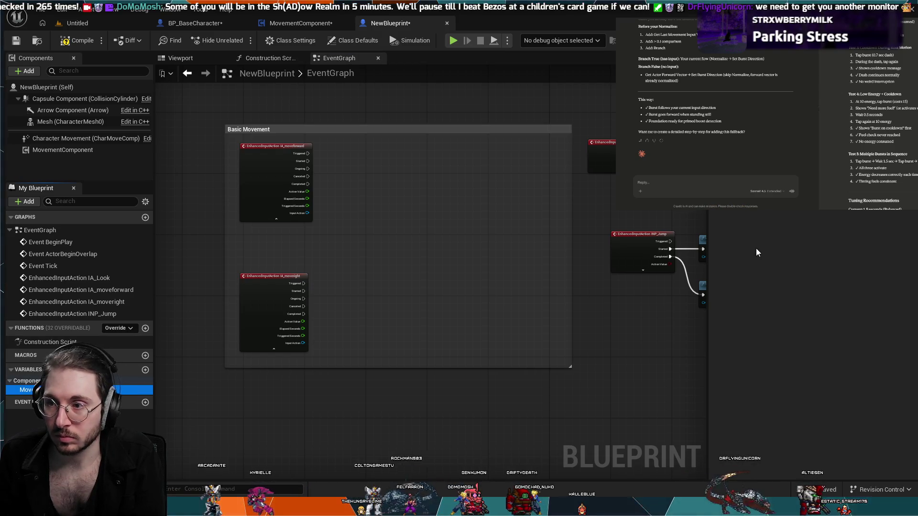
scroll(400, 286, "up", 1)
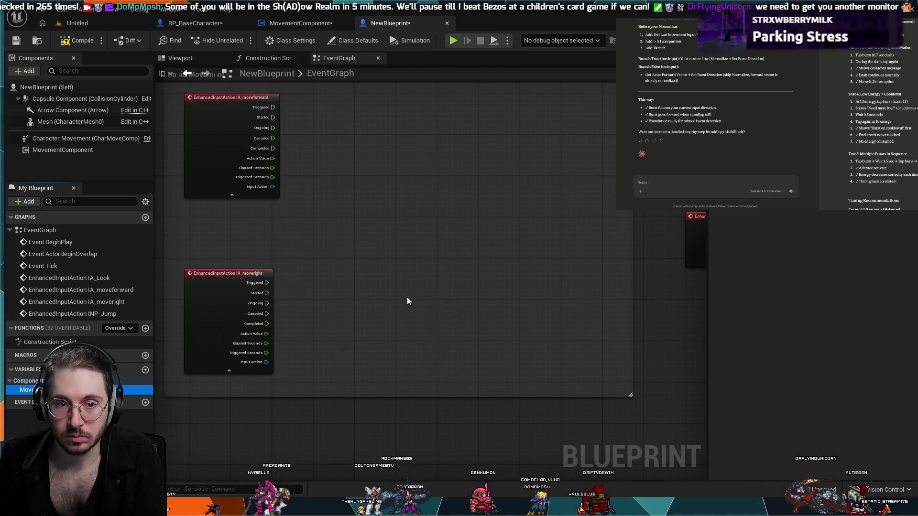
left_click(87, 150)
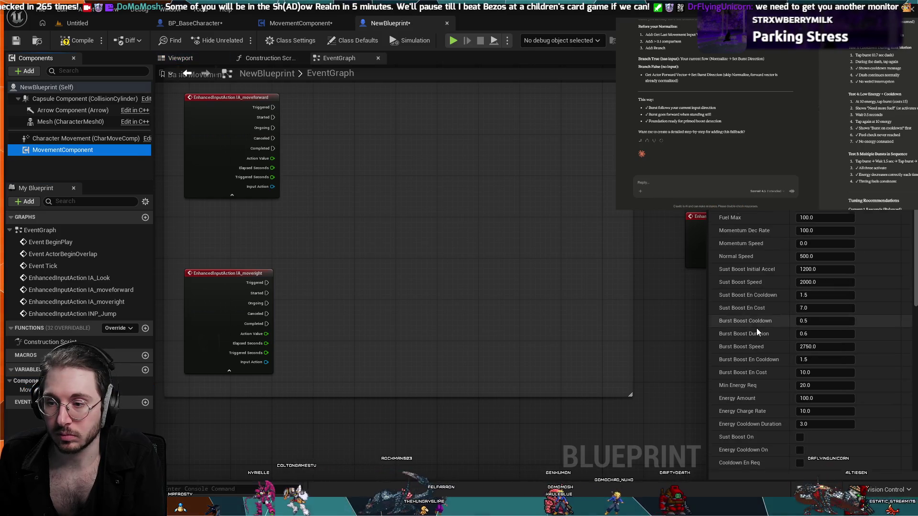
scroll(764, 339, "down", 15)
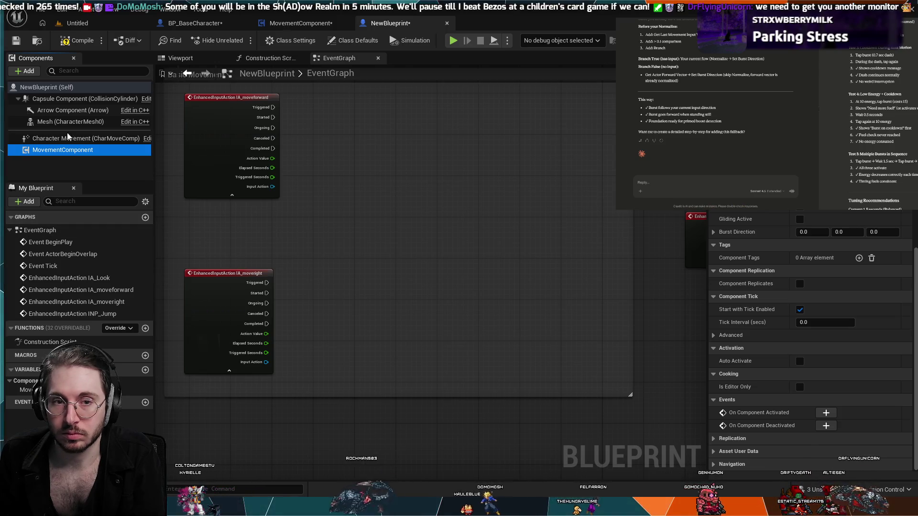
left_click(317, 26)
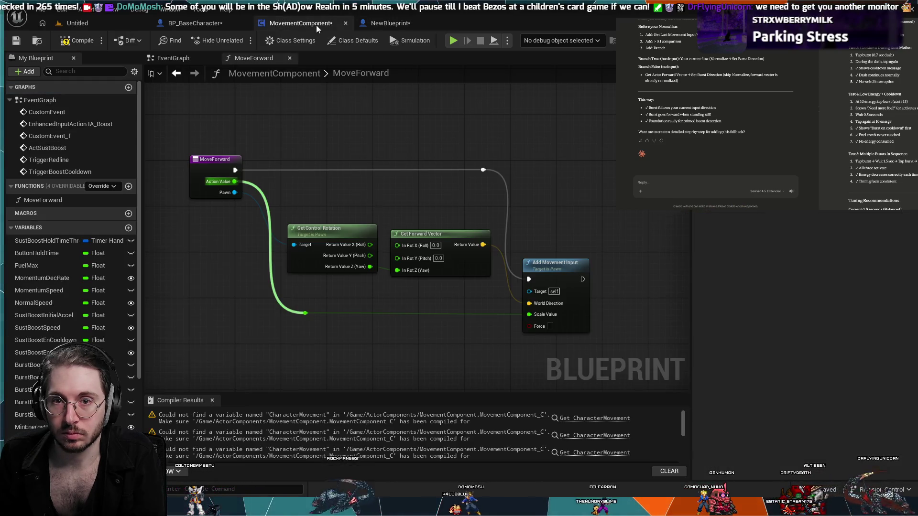
Step: Inspect MoveForward's inputs and advanced flags, then compile MovementComponent with F7
left_click(218, 162)
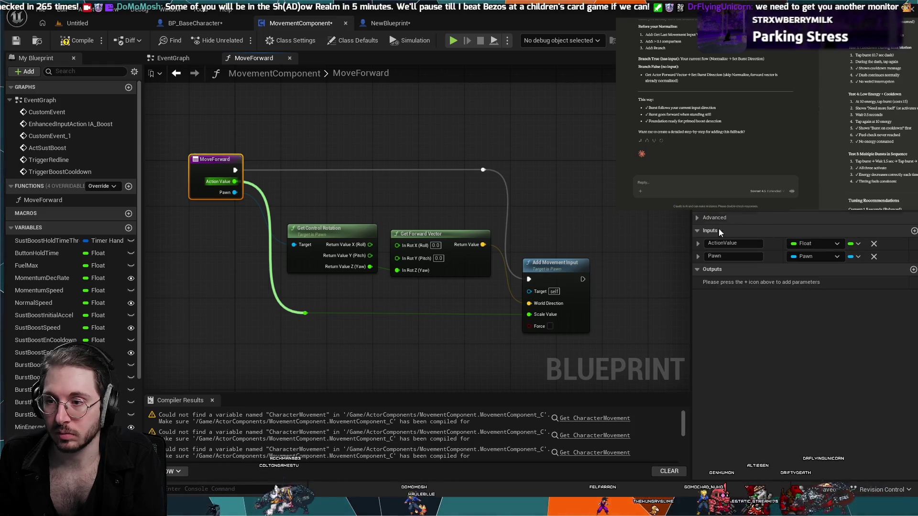
left_click(698, 217)
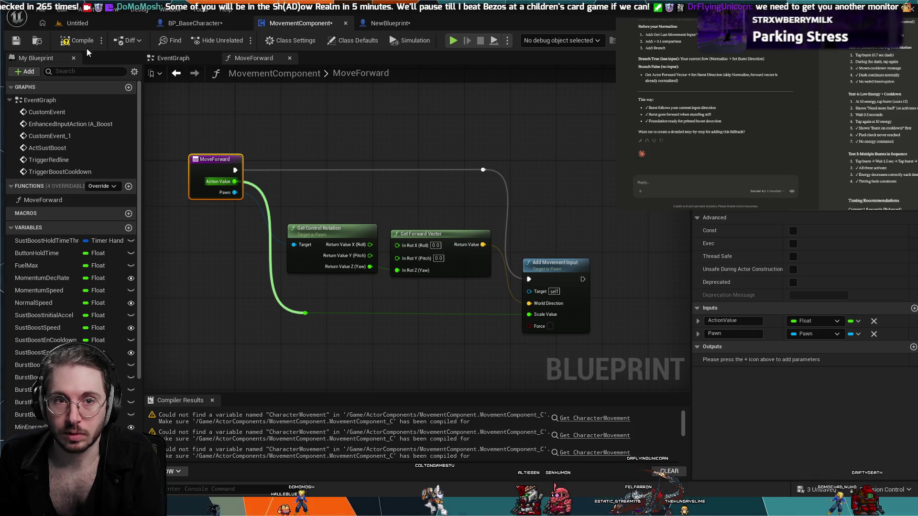
key("F7")
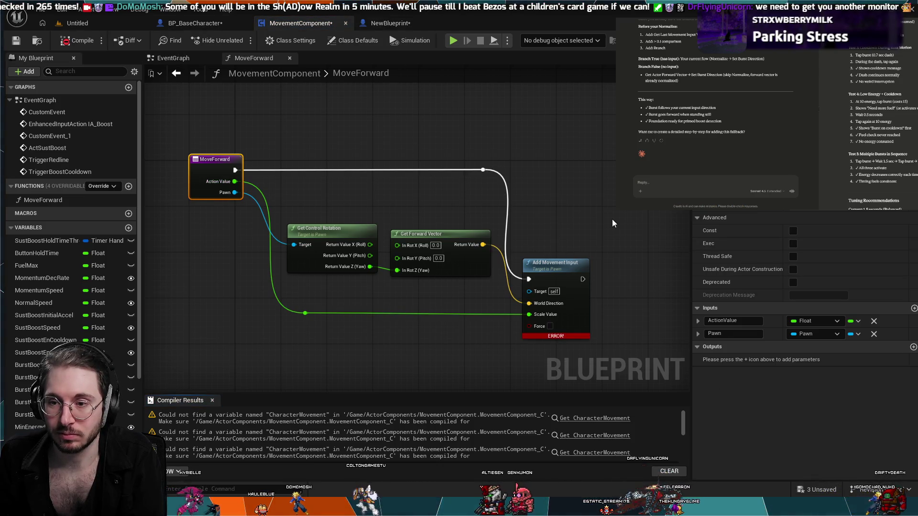
Step: Wire MoveForward's Pawn into Add Movement Input's Target and recompile to clear the error
left_click_drag(557, 259, 567, 260)
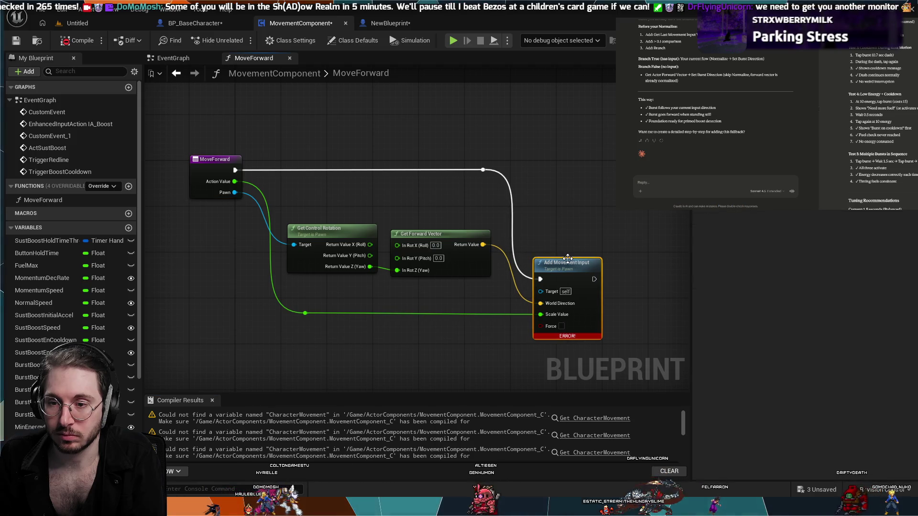
left_click(553, 234)
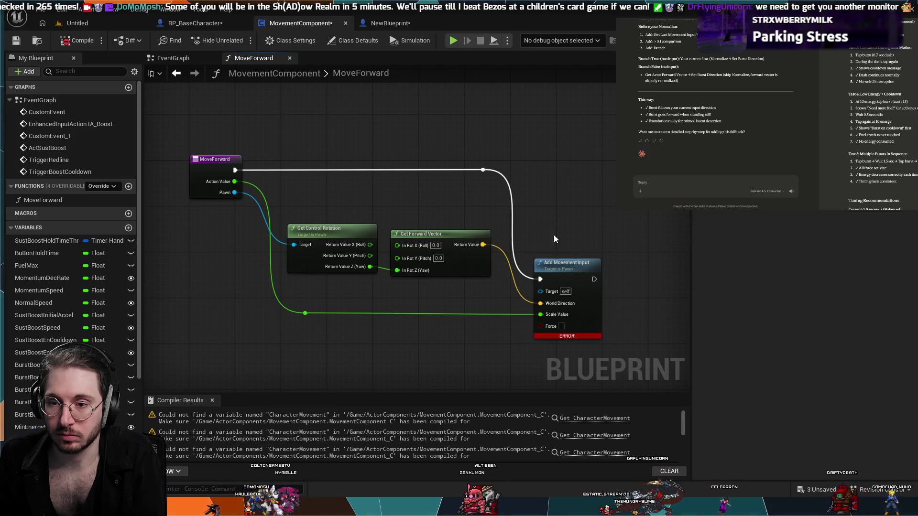
left_click(568, 339)
left_click_drag(641, 312, 618, 263)
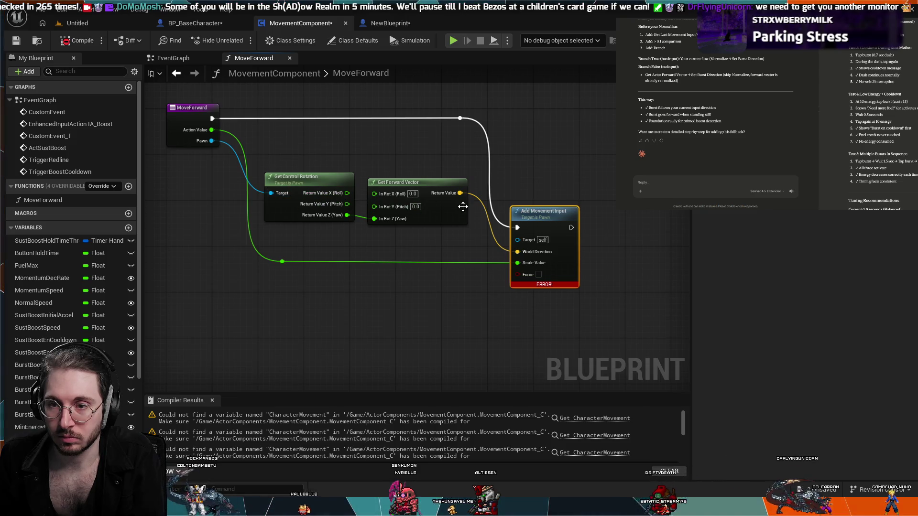
left_click_drag(209, 142, 517, 240)
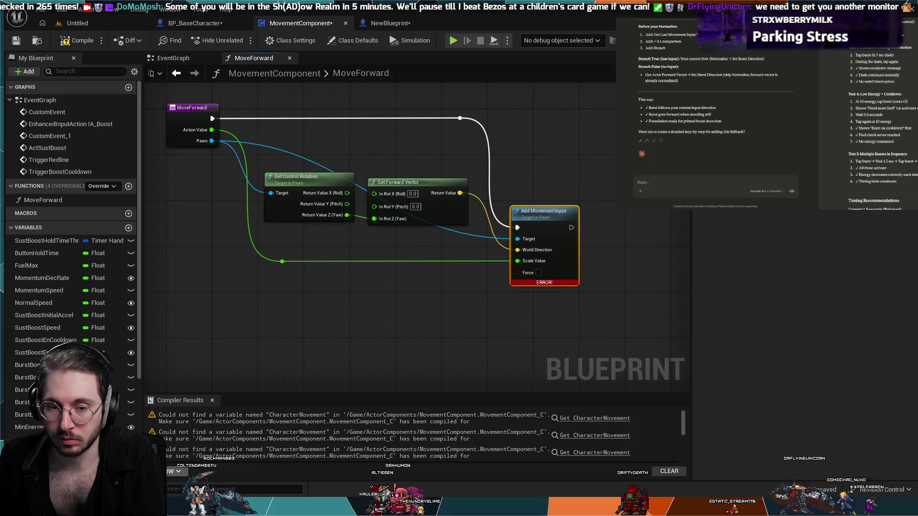
key("F7")
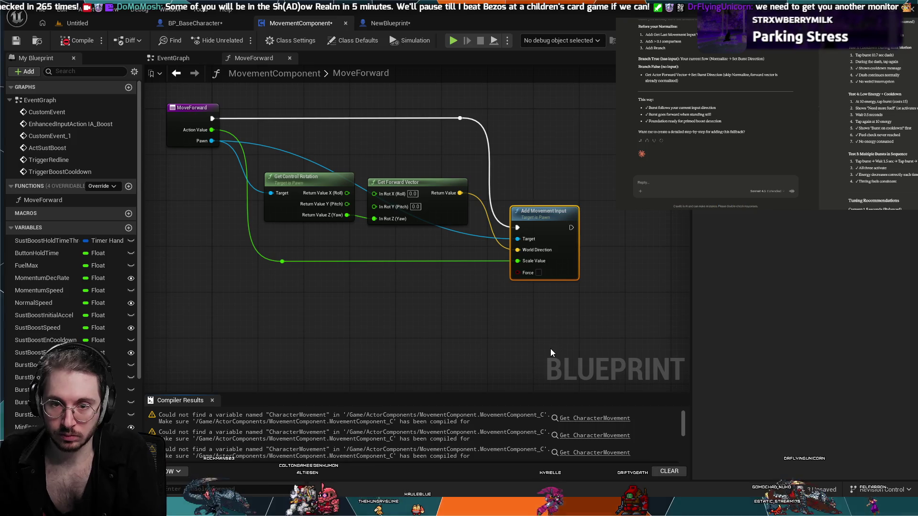
mouse_move(486, 297)
left_mouse_down()
mouse_move(418, 293)
mouse_move(429, 314)
left_mouse_up()
Step: Zoom out in MovementComponent's EventGraph to frame the boost, redline and cooldown node network
scroll(428, 314, "down", 1)
scroll(403, 328, "down", 1)
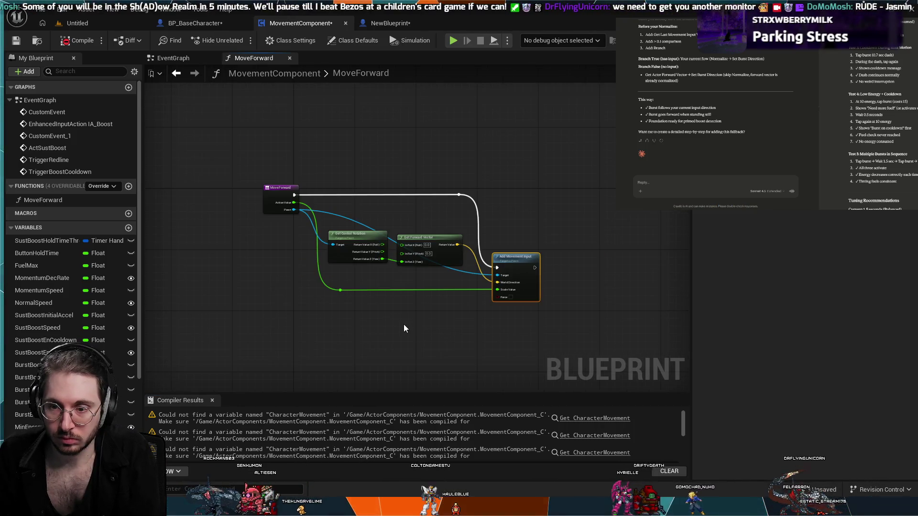
scroll(272, 133, "down", 3)
mouse_move(365, 127)
left_mouse_down()
mouse_move(371, 262)
mouse_move(410, 202)
left_mouse_up()
scroll(411, 202, "up", 4)
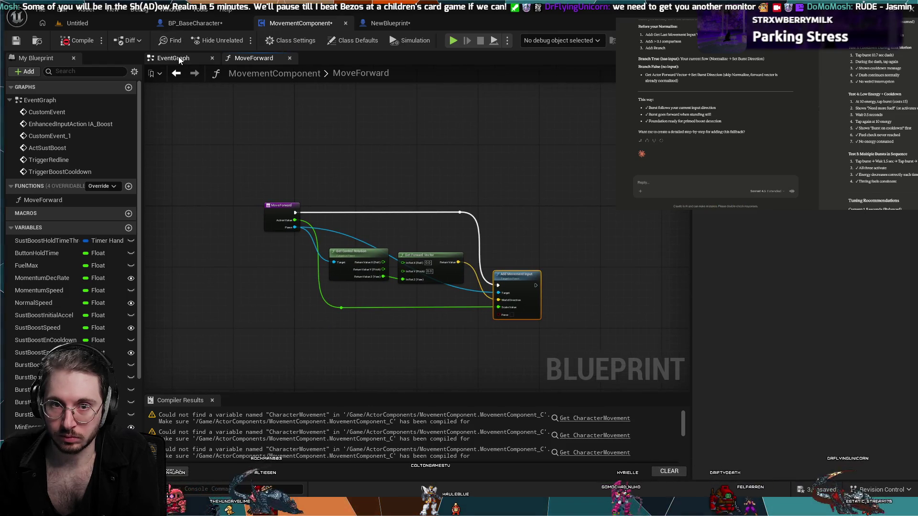
left_click(173, 58)
scroll(335, 215, "down", 5)
mouse_move(369, 200)
left_mouse_down()
mouse_move(308, 304)
mouse_move(328, 252)
mouse_move(317, 263)
mouse_move(287, 322)
mouse_move(282, 385)
left_mouse_up()
scroll(334, 341, "up", 4)
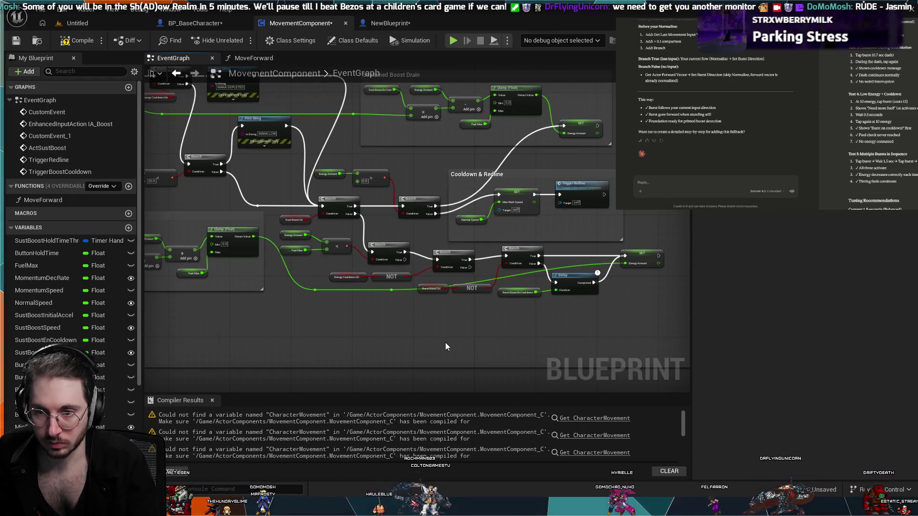
scroll(446, 342, "down", 5)
left_click_drag(446, 335, 443, 265)
scroll(442, 265, "up", 3)
mouse_move(349, 184)
left_mouse_down()
mouse_move(381, 142)
mouse_move(328, 308)
mouse_move(313, 402)
left_mouse_up()
scroll(346, 349, "up", 4)
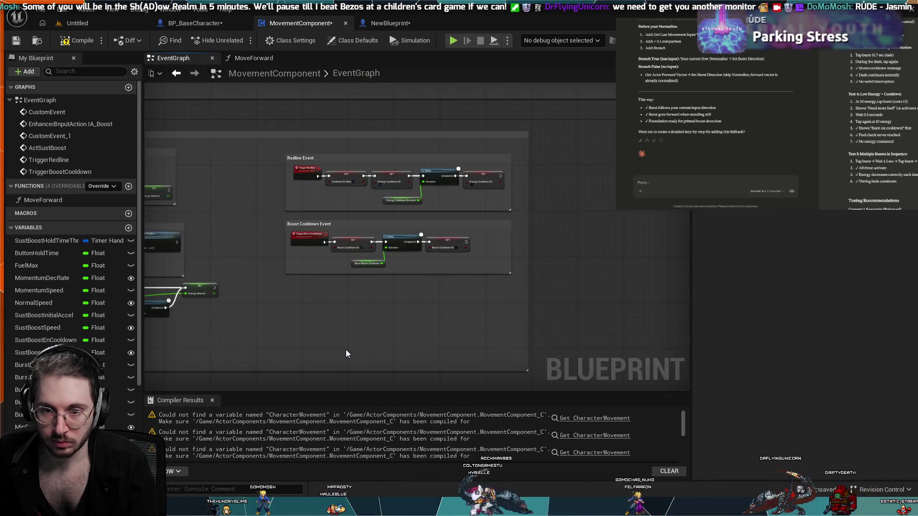
mouse_move(308, 123)
left_mouse_down()
mouse_move(420, 235)
mouse_move(353, 197)
mouse_move(342, 225)
left_mouse_up()
Step: Marquee-select the boost, redline and cooldown node groups and delete them
scroll(420, 235, "down", 2)
scroll(353, 197, "up", 2)
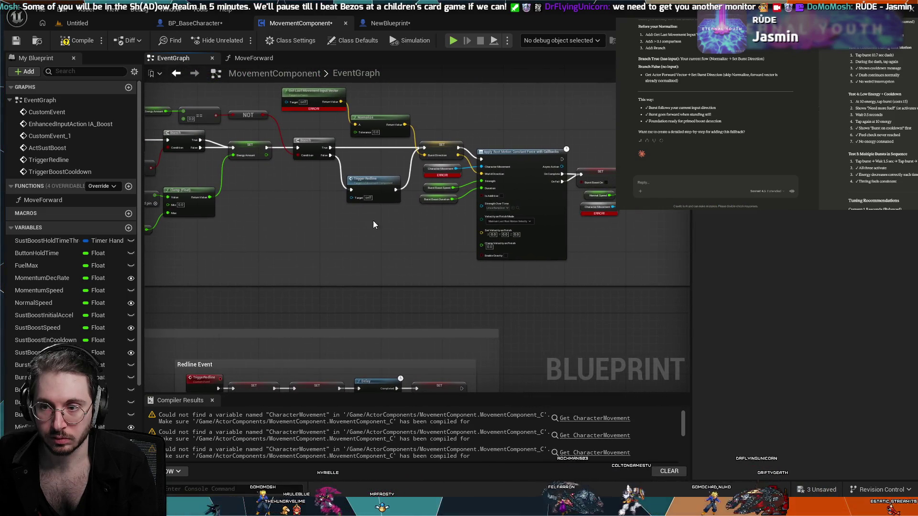
scroll(503, 213, "down", 5)
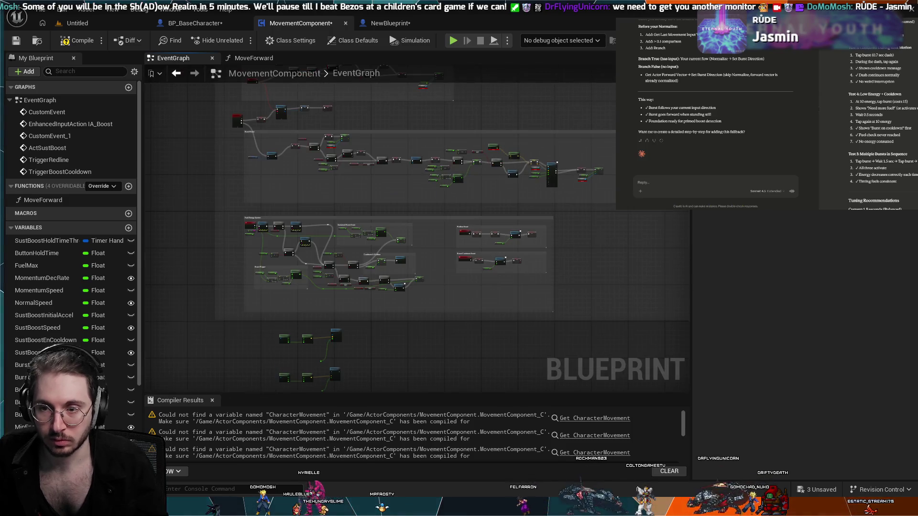
scroll(568, 316, "down", 1)
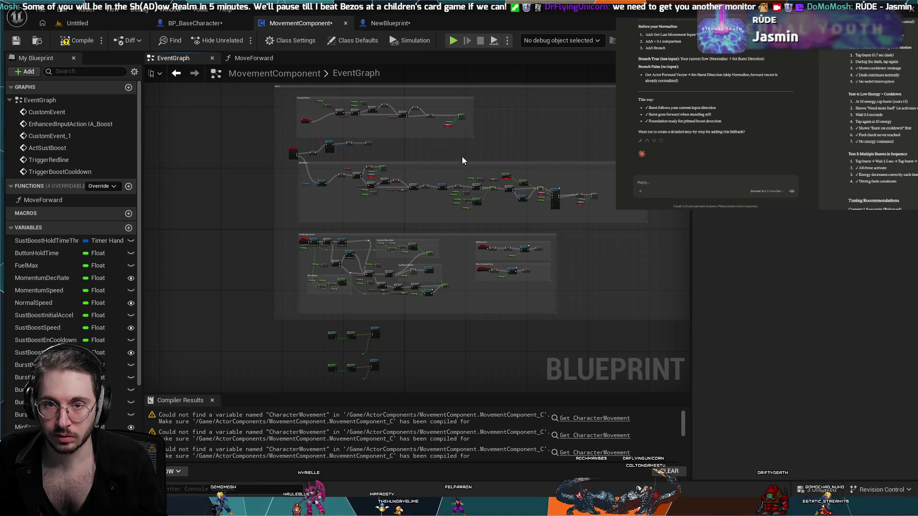
left_click_drag(318, 117, 626, 325)
key("Delete")
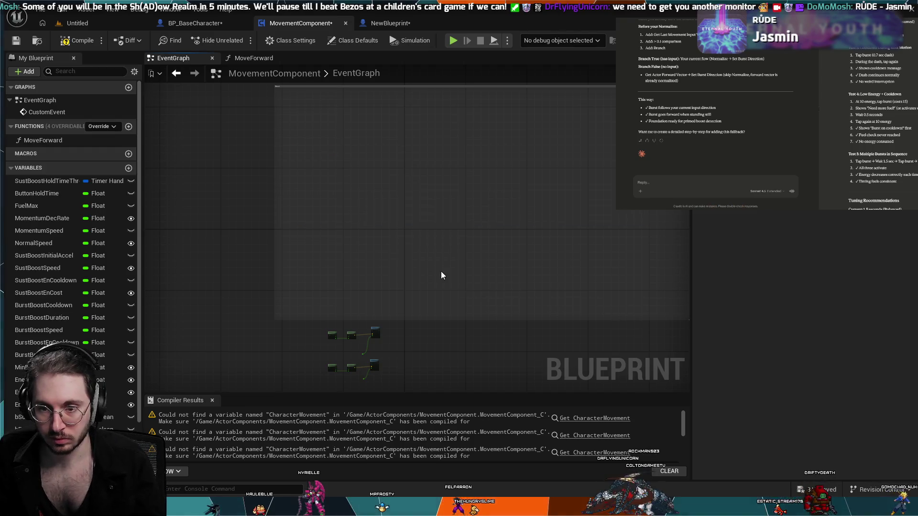
left_click(385, 24)
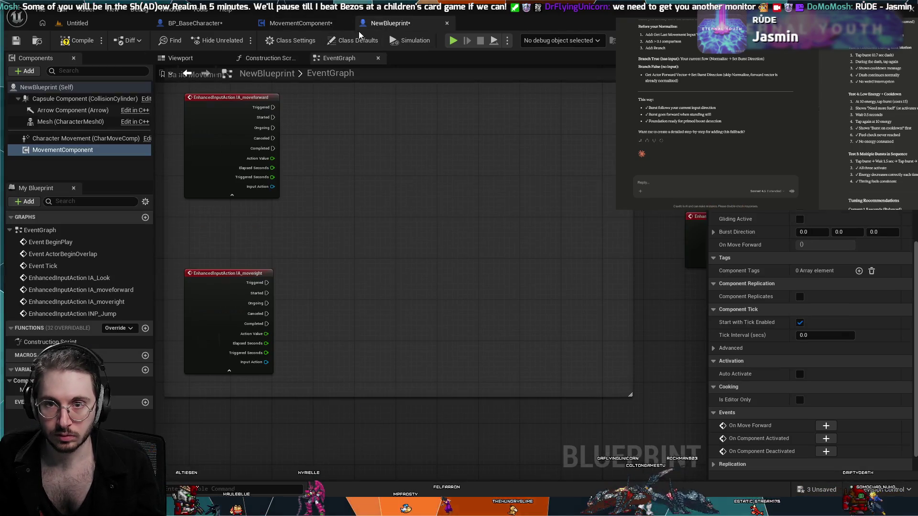
Step: Return to NewBlueprint's EventGraph and frame the Basic Movement comment and its input nodes
left_click(290, 23)
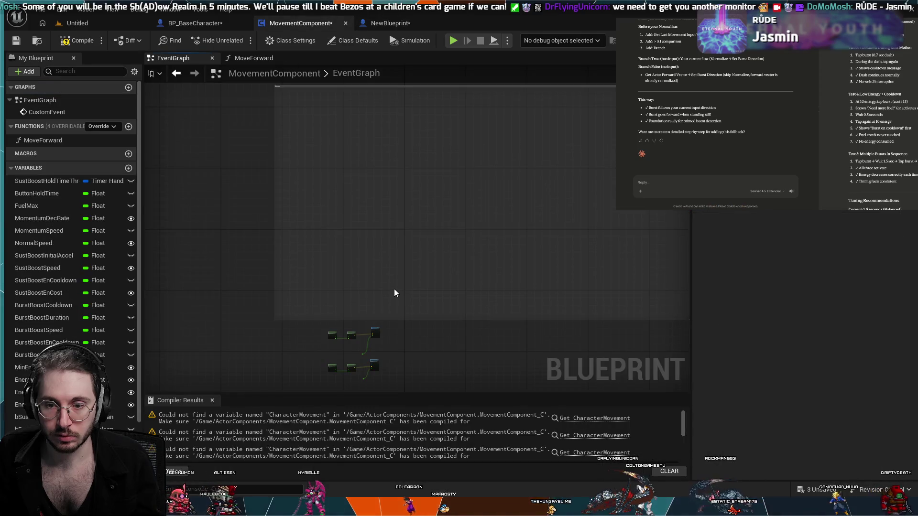
left_click(385, 23)
scroll(370, 157, "up", 1)
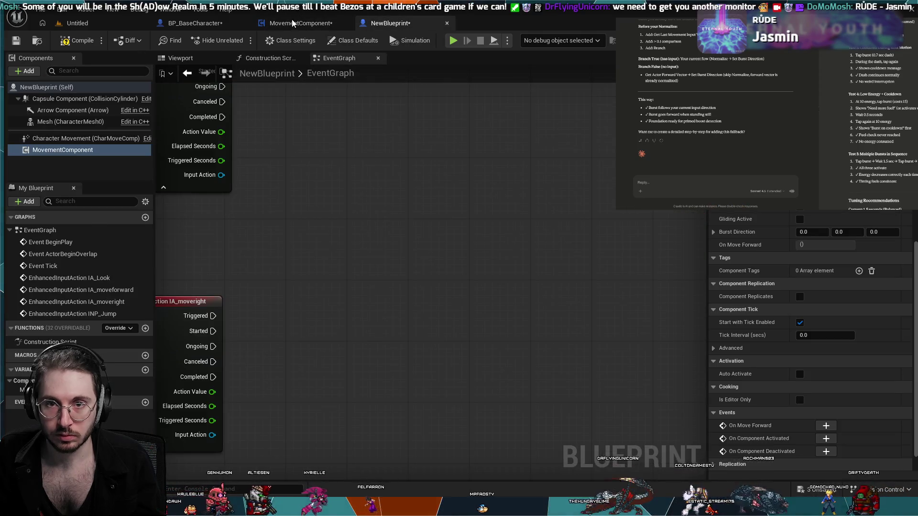
left_click(306, 22)
left_click(387, 23)
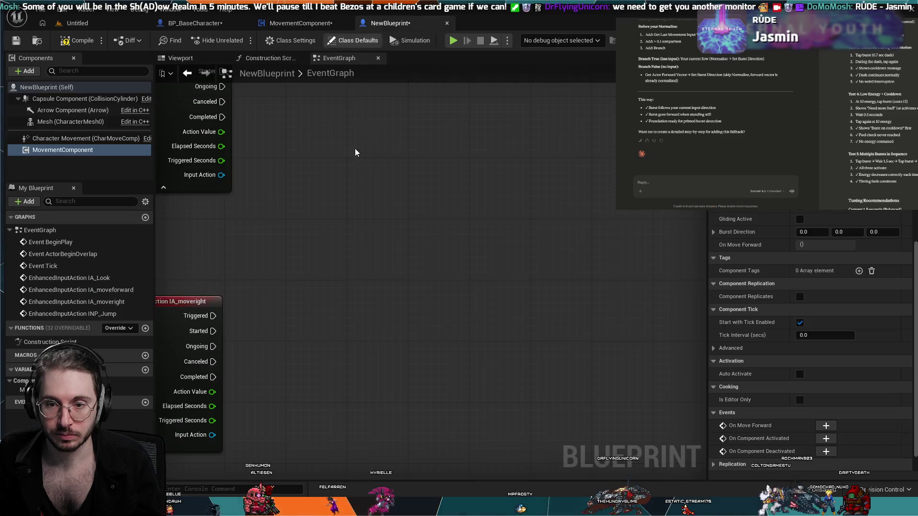
key("Home")
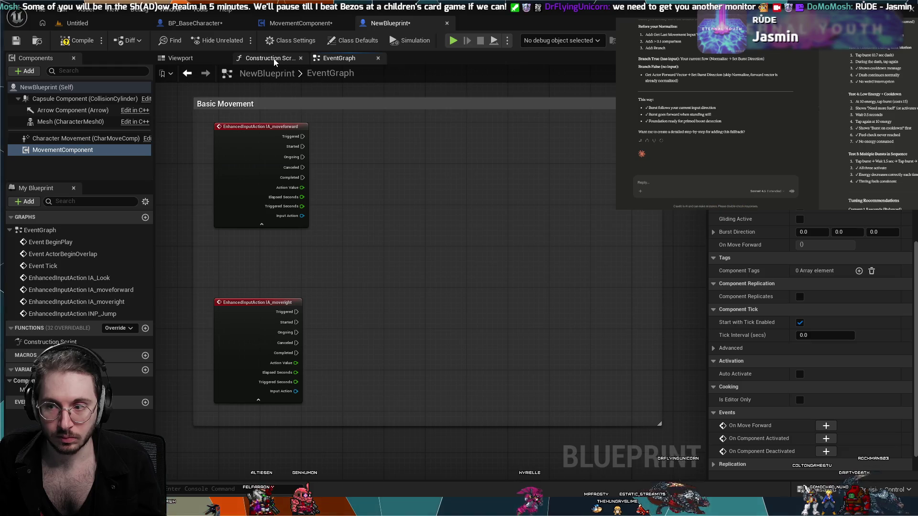
Step: Add an On Move Forward (MovementComponent) event node and arrange it beside the input events
left_click(824, 427)
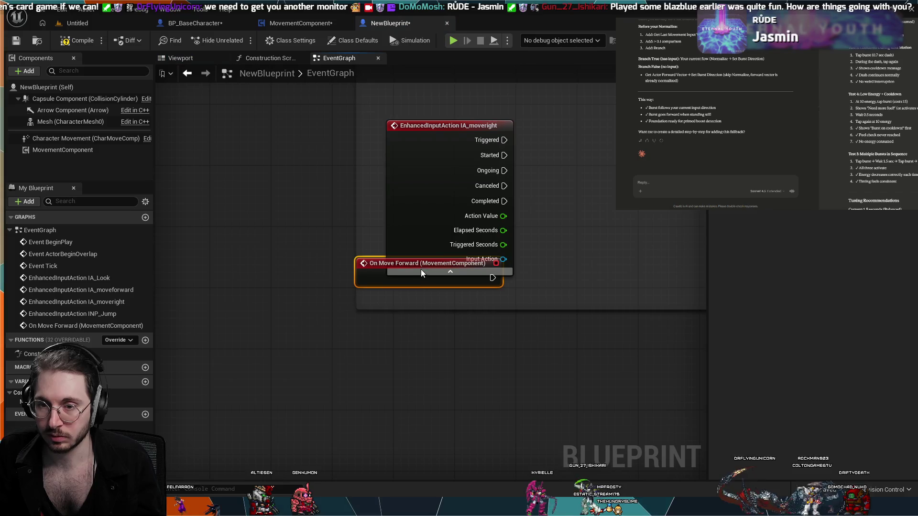
mouse_move(421, 270)
left_mouse_down()
mouse_move(478, 225)
mouse_move(403, 228)
mouse_move(348, 286)
left_mouse_up()
left_click(453, 320)
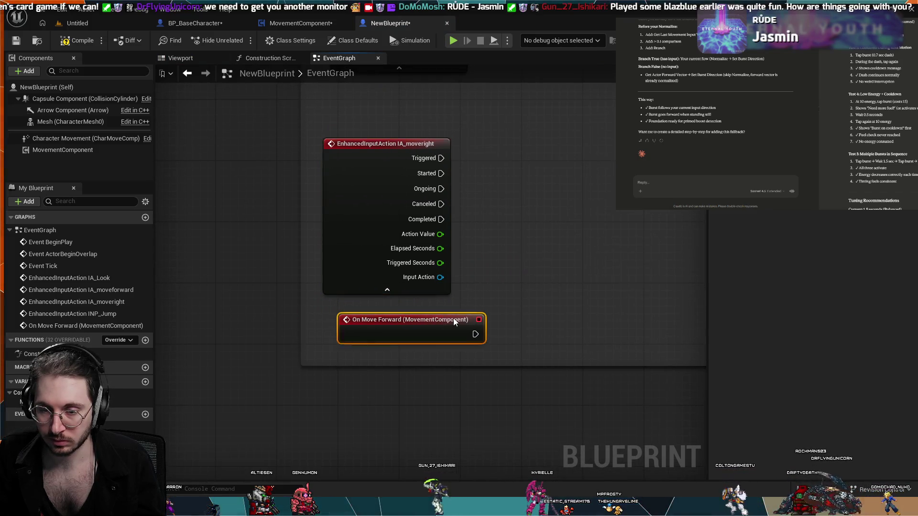
mouse_move(452, 318)
left_mouse_down()
mouse_move(428, 320)
mouse_move(414, 297)
mouse_move(373, 311)
mouse_move(343, 393)
mouse_move(354, 505)
mouse_move(451, 380)
mouse_move(459, 337)
left_mouse_up()
mouse_move(408, 406)
left_mouse_down()
mouse_move(608, 71)
mouse_move(577, 82)
mouse_move(549, 143)
mouse_move(489, 225)
left_mouse_up()
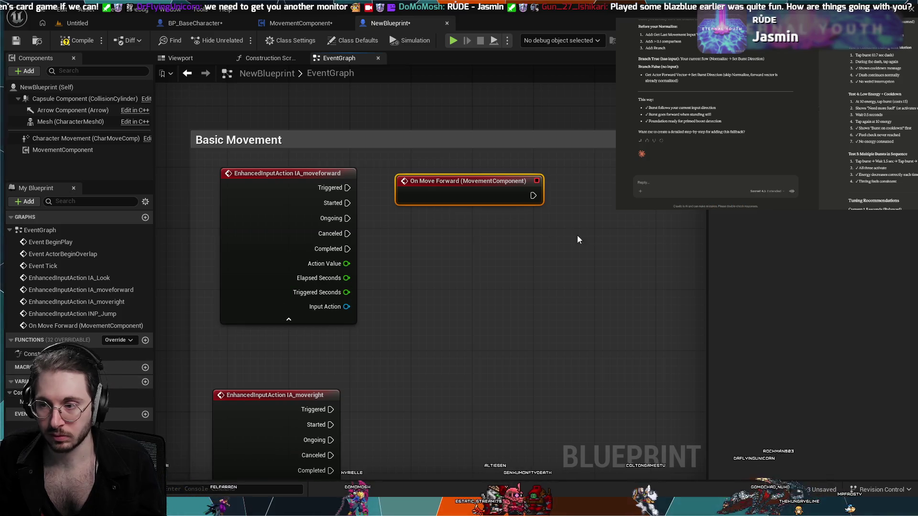
key("Delete")
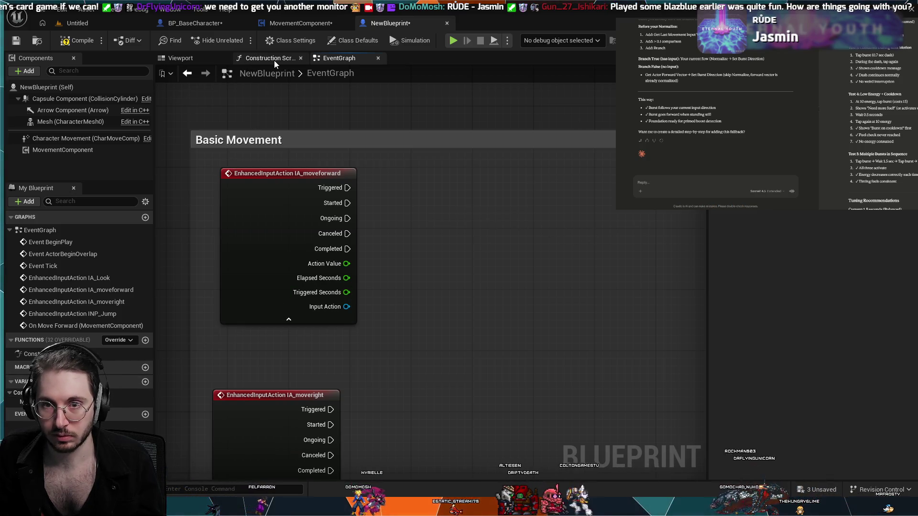
left_click(274, 60)
left_click(291, 24)
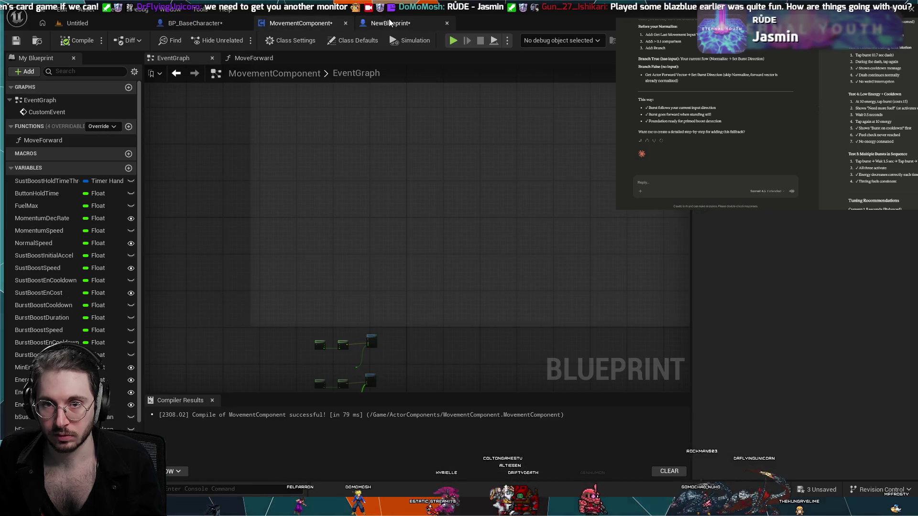
scroll(294, 251, "down", 2)
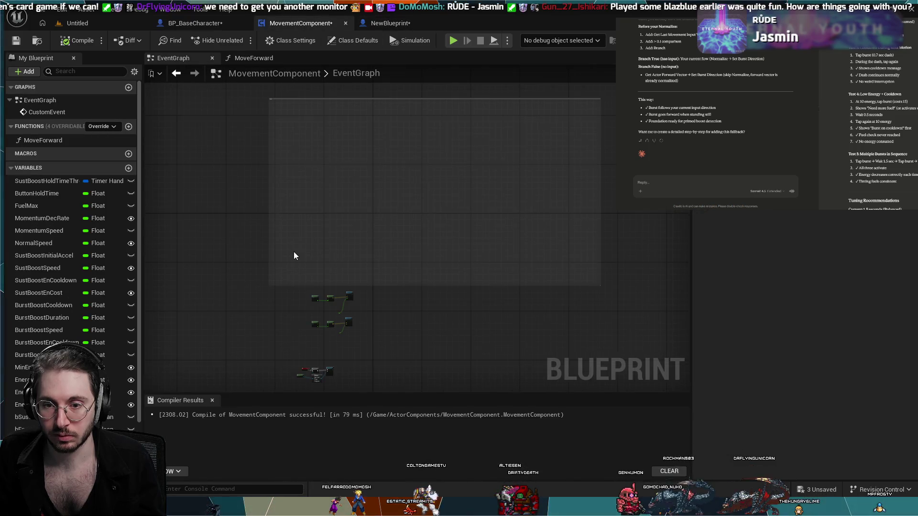
Step: Return to the NewBlueprint editor and show its EventGraph
scroll(302, 243, "up", 3)
left_click(389, 24)
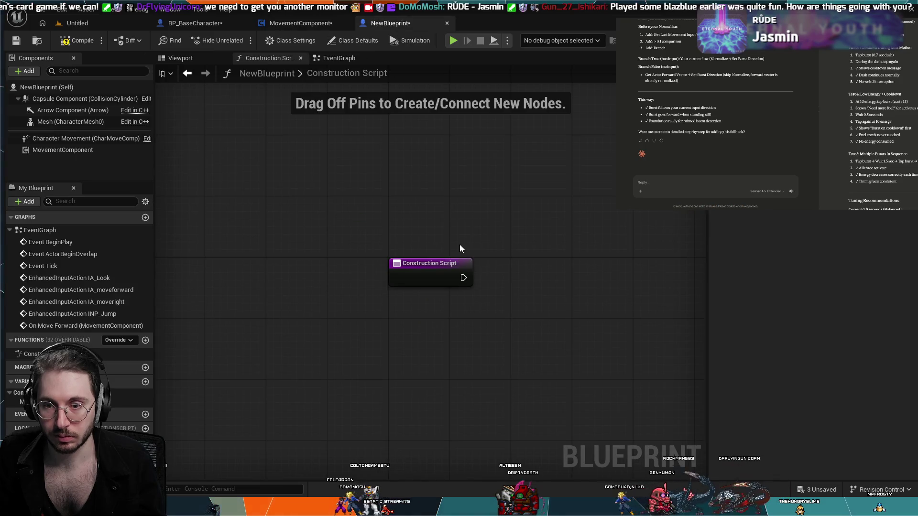
left_click(339, 58)
Step: Select MovementComponent and browse its energy, boost and event properties in Details
scroll(373, 218, "down", 3)
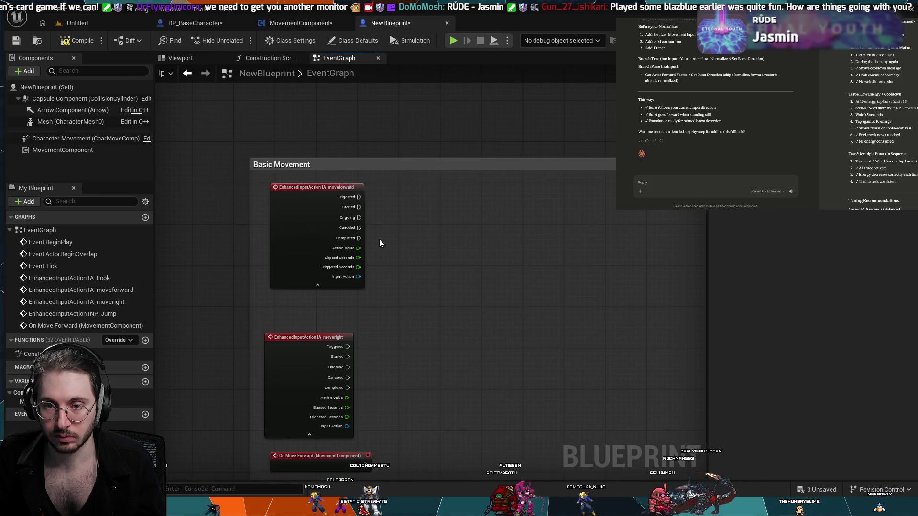
left_click(64, 149)
scroll(755, 272, "down", 5)
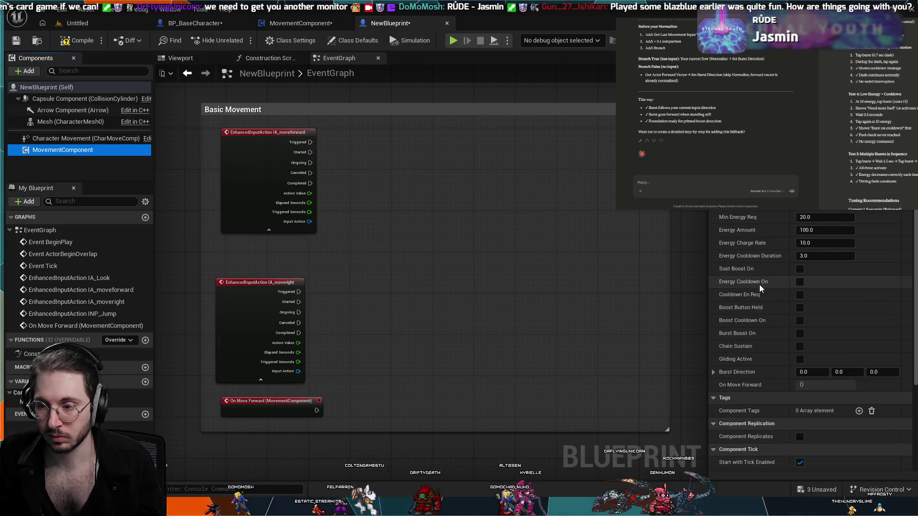
scroll(760, 287, "down", 4)
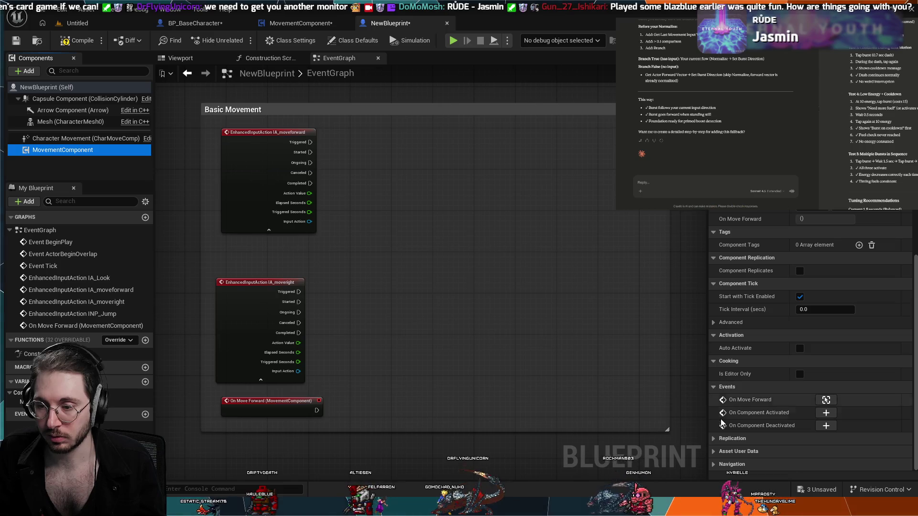
scroll(724, 421, "up", 8)
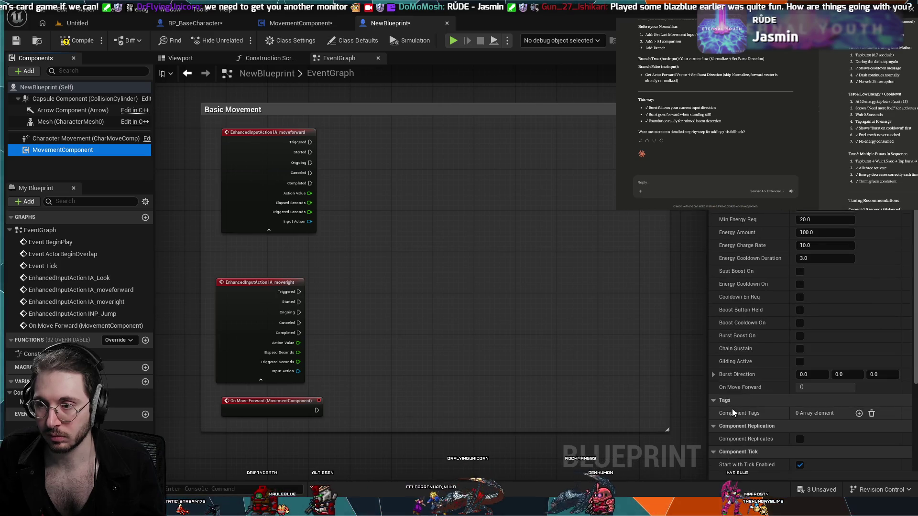
scroll(733, 408, "up", 5)
scroll(701, 408, "down", 2)
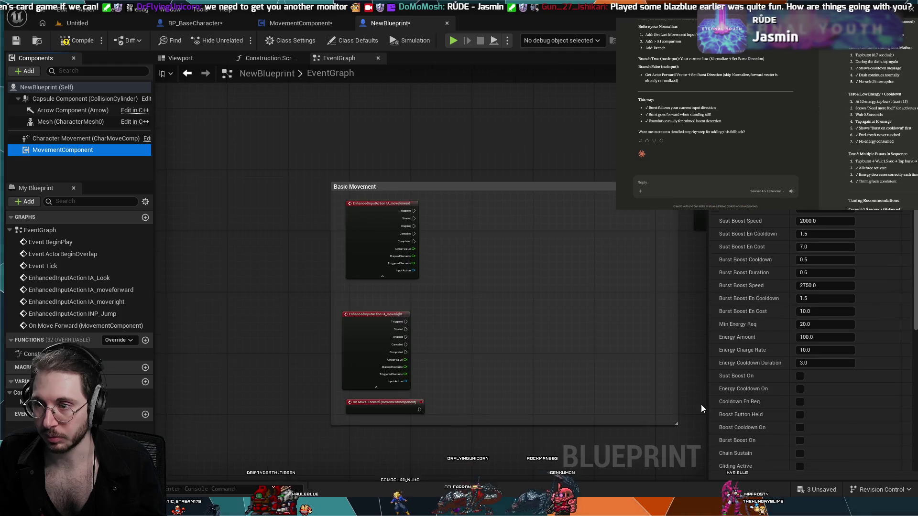
scroll(701, 406, "down", 2)
scroll(633, 400, "up", 6)
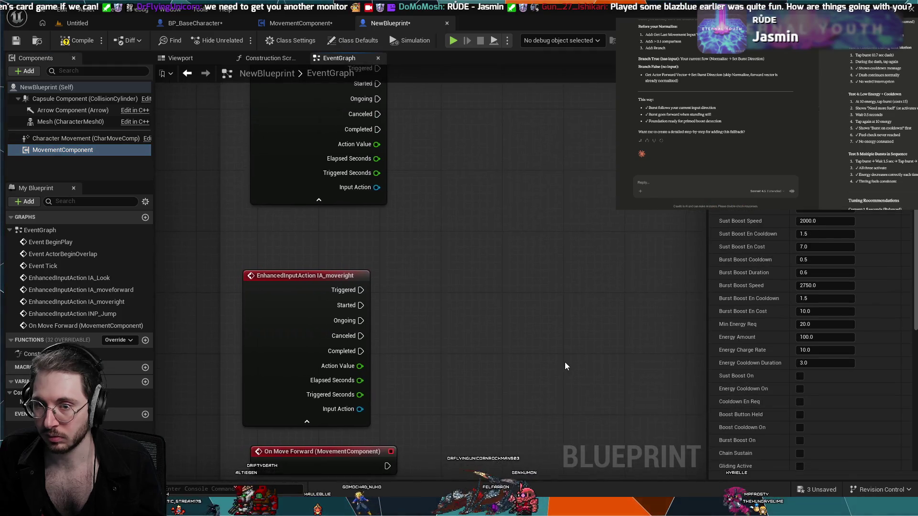
scroll(565, 366, "down", 2)
scroll(840, 425, "down", 4)
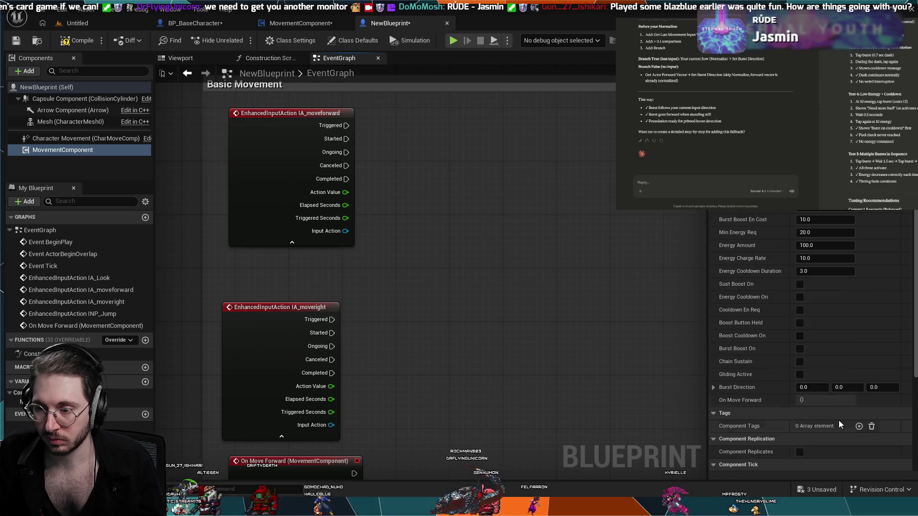
scroll(841, 414, "down", 5)
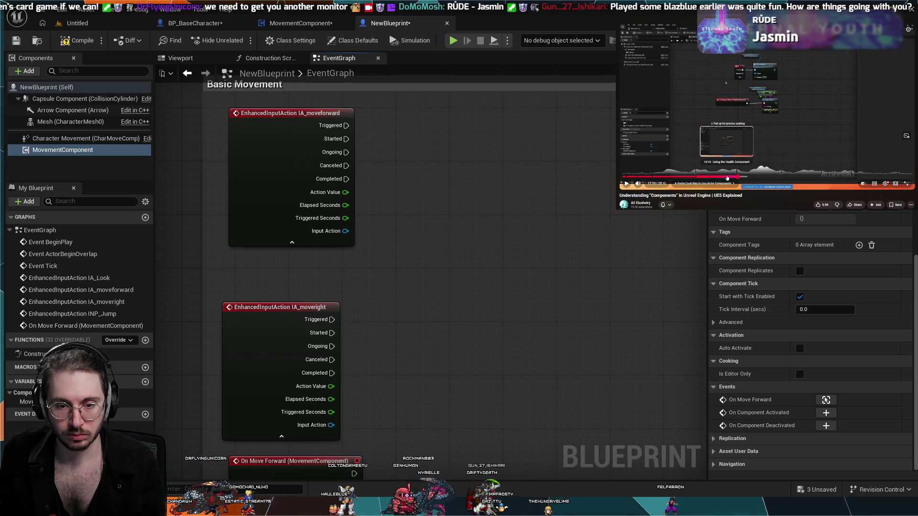
Step: Scrub the YouTube tutorial back and forth in five-second jumps toward its blueprint graph
left_click(727, 176)
key("Right")
key("Right")
key("Right")
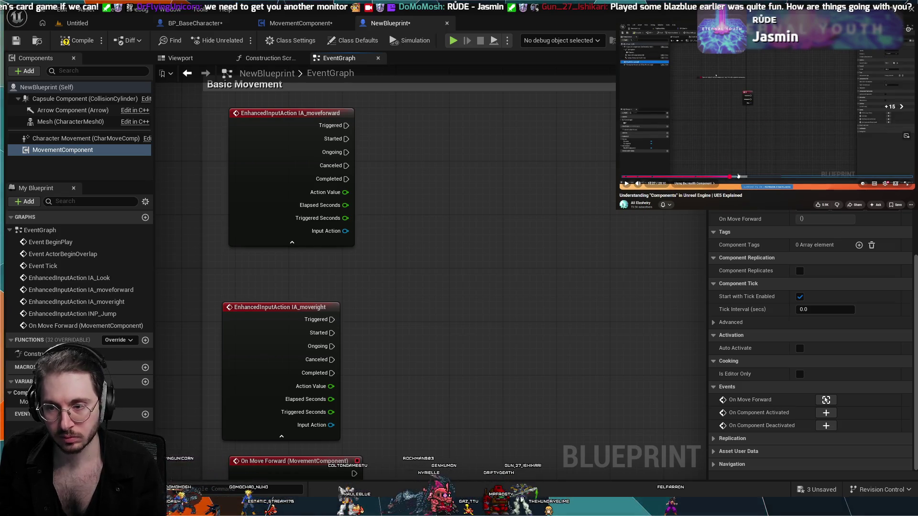
key("Right")
key("Left")
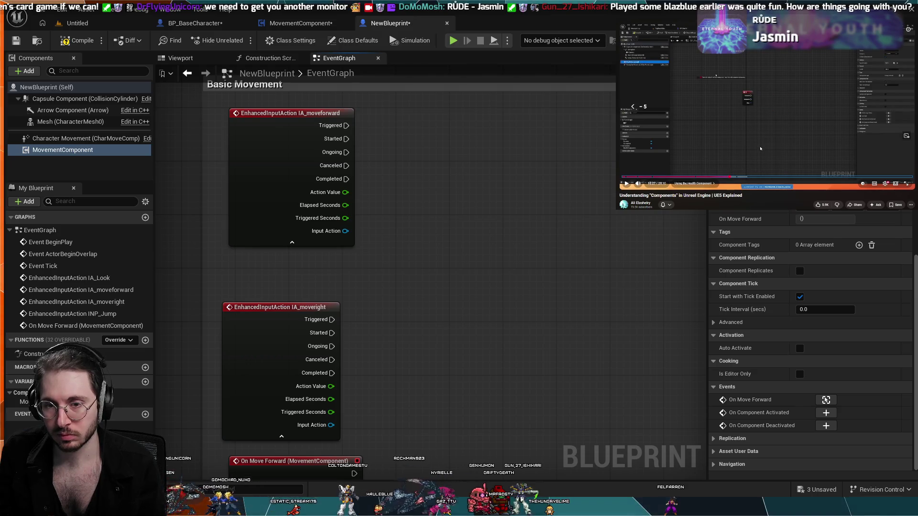
key("Right")
key("Right")
key("Right")
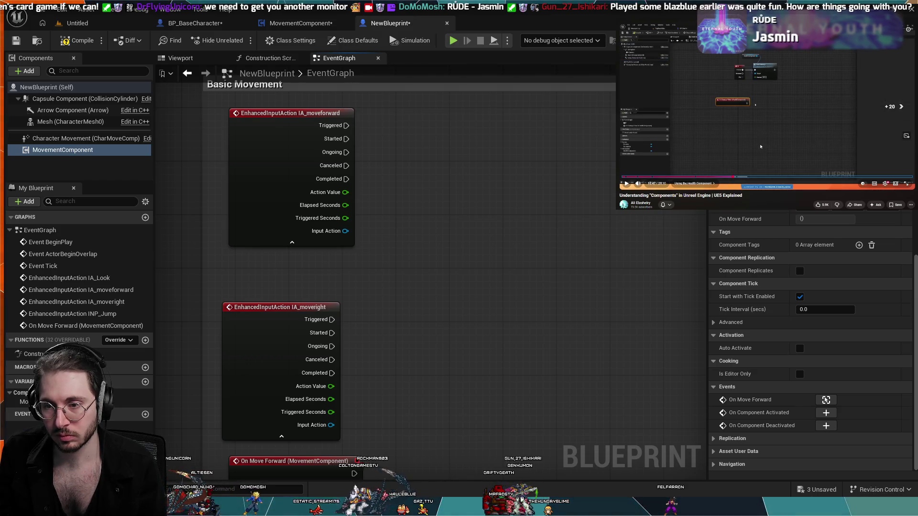
key("Right")
key("Right")
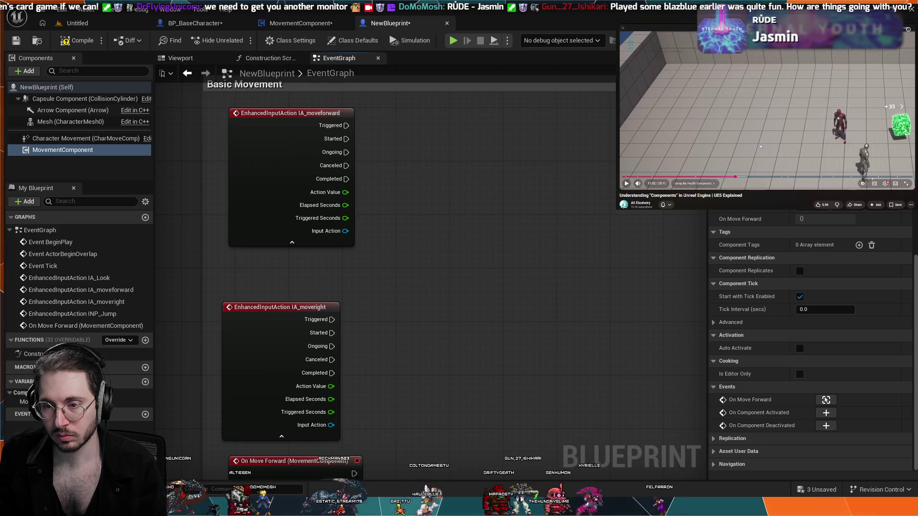
key("Left")
key("Left")
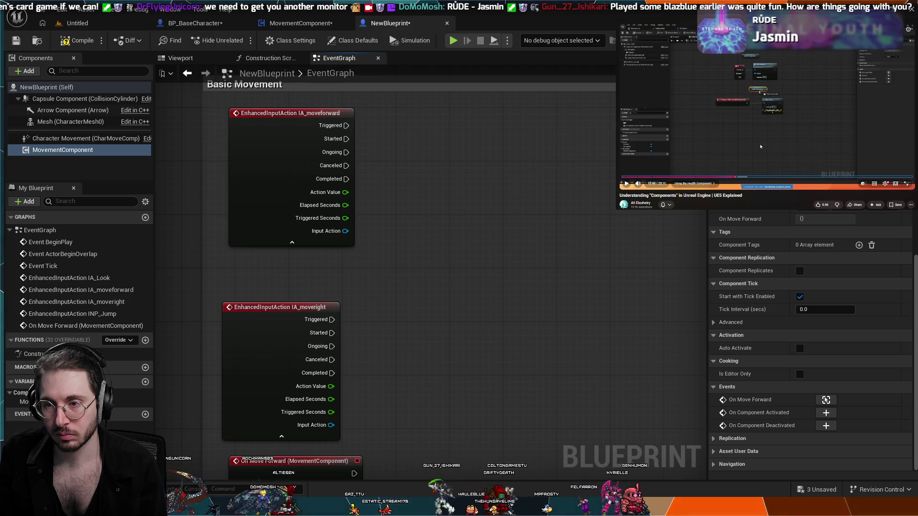
key("Right")
Step: Play and pause the tutorial a few times, finally stopping on its graph section
key("space")
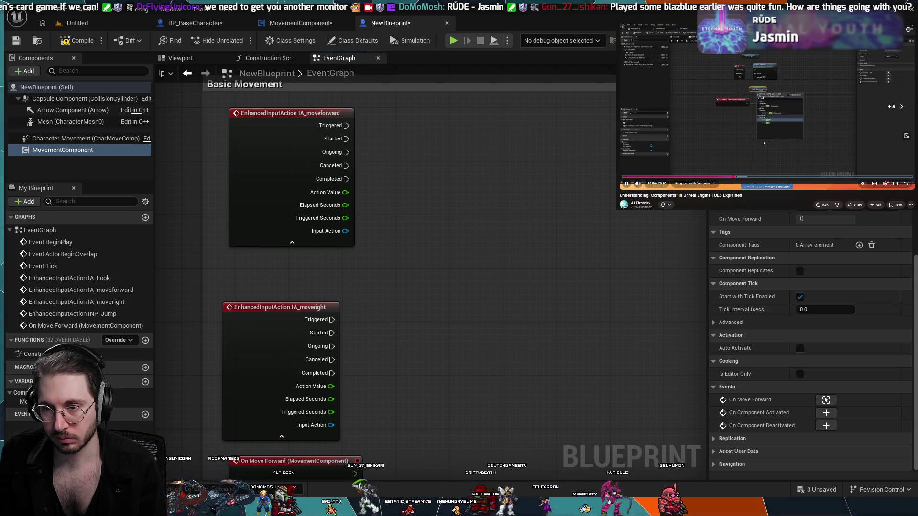
key("space")
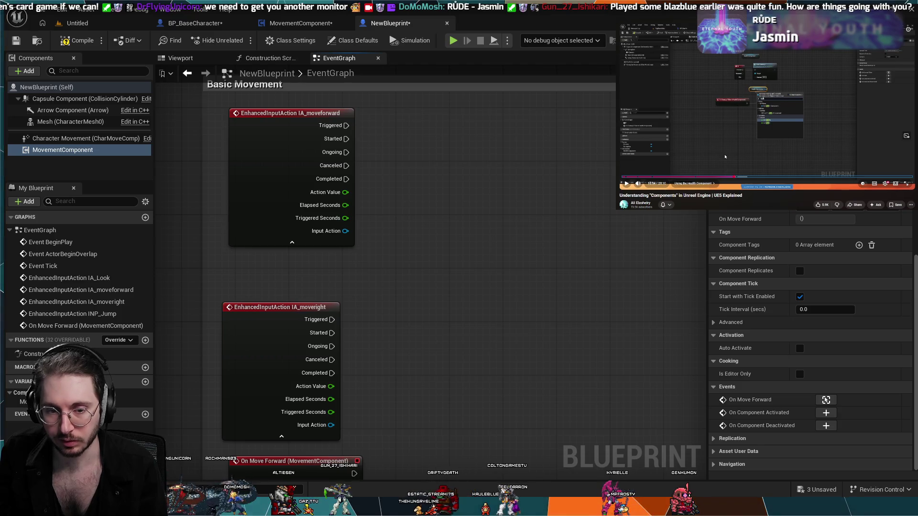
key("space")
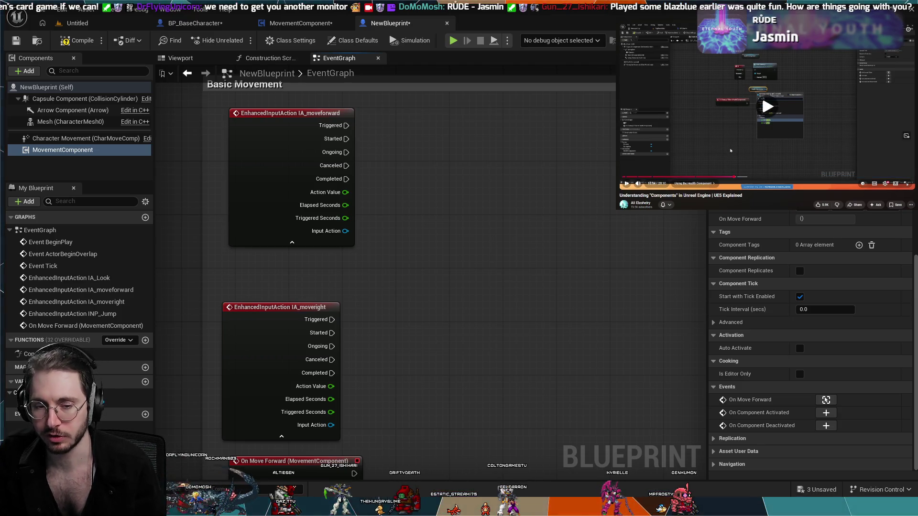
key("Left")
key("Left")
key("Left")
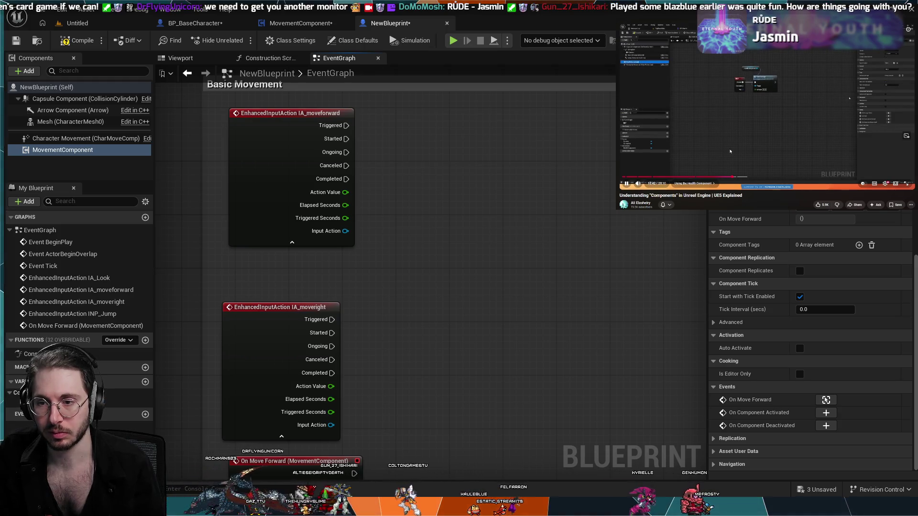
key("space")
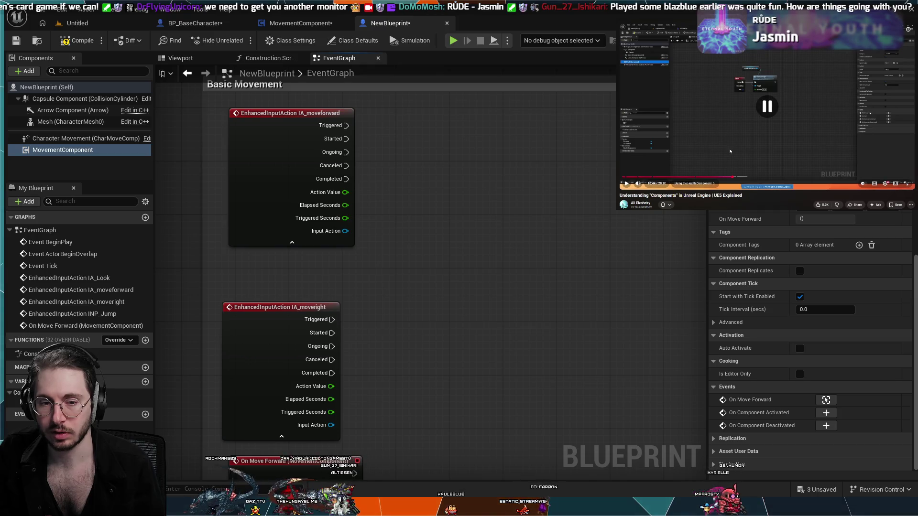
key("space")
key("space")
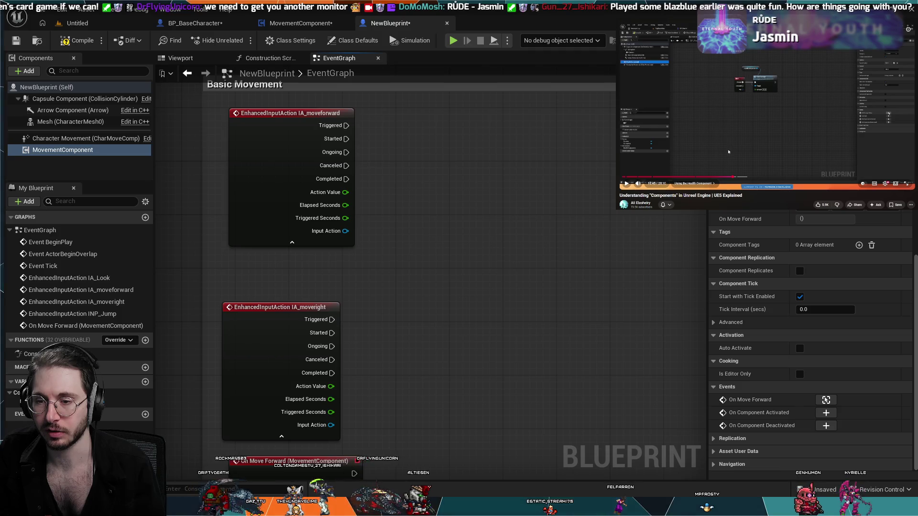
key("space")
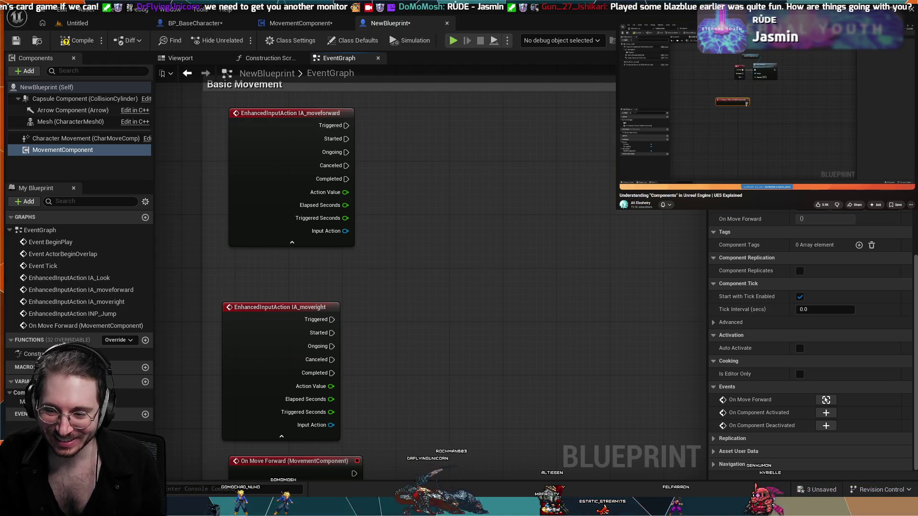
mouse_move(743, 182)
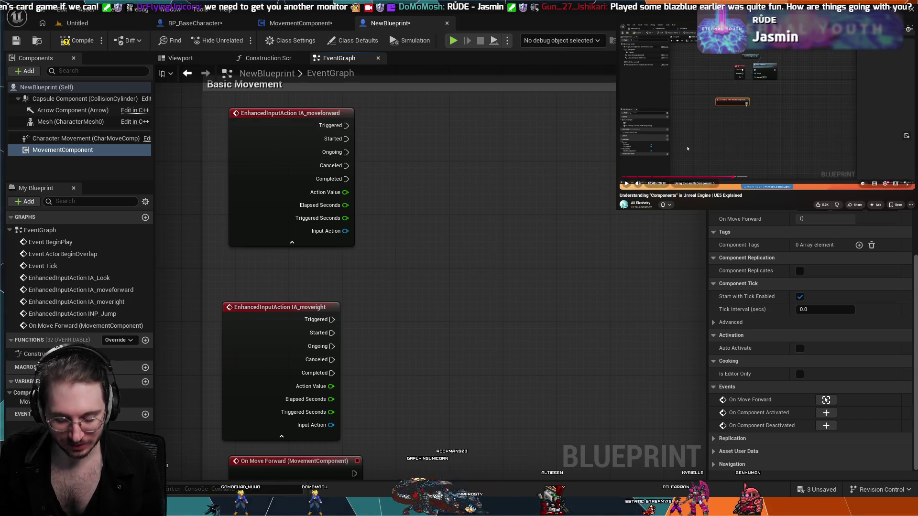
left_click(697, 149)
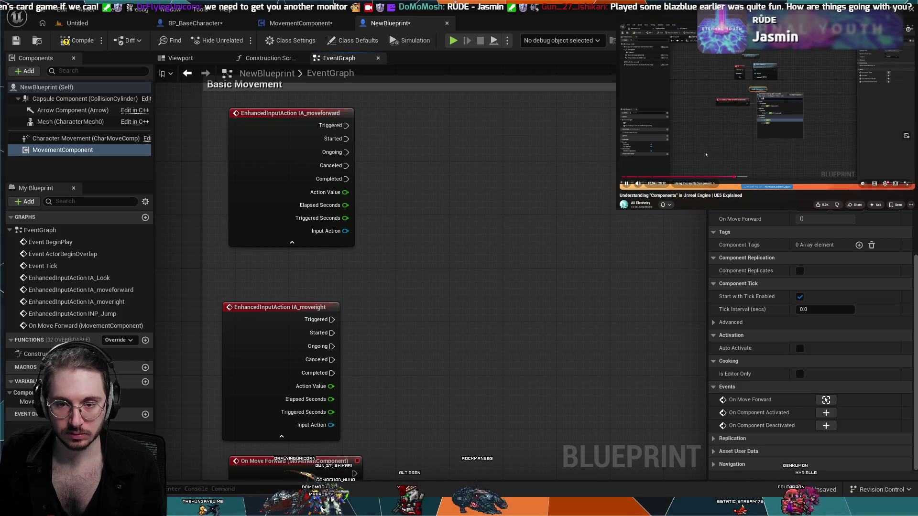
left_click(702, 156)
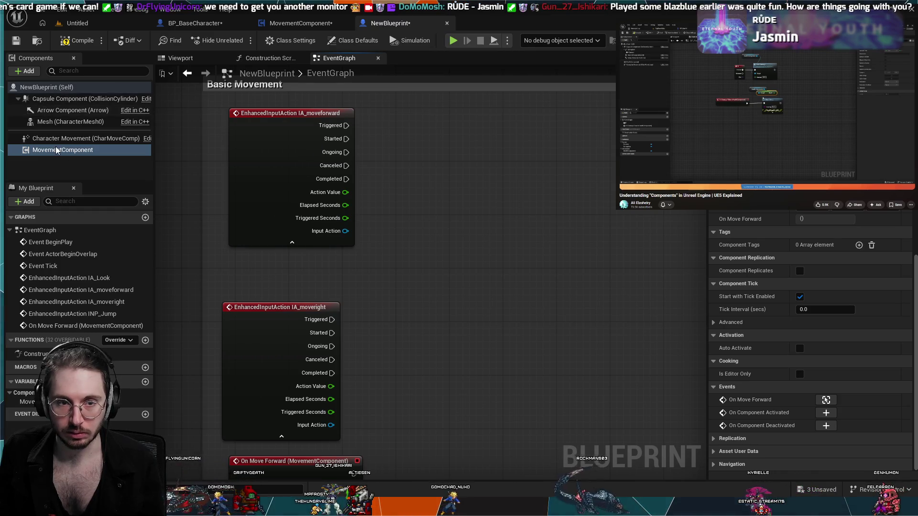
Step: Add a Movement Component getter and a Move Forward node targeting it
mouse_move(56, 150)
left_mouse_down()
mouse_move(414, 184)
mouse_move(458, 178)
left_mouse_up()
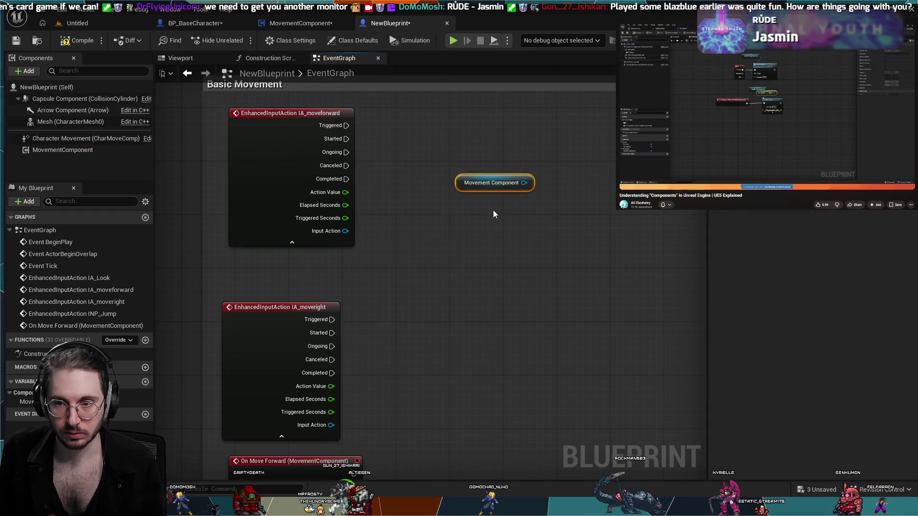
left_click_drag(525, 208, 474, 273)
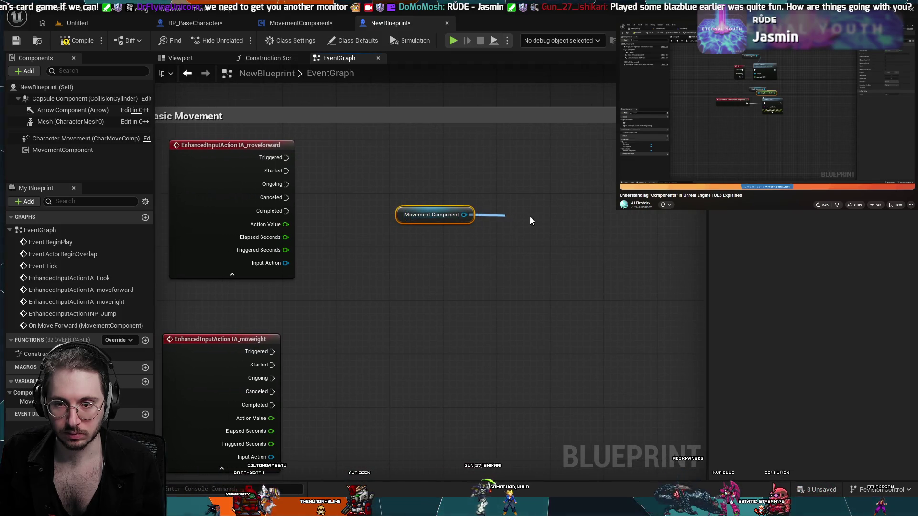
mouse_move(530, 219)
left_mouse_down()
mouse_move(572, 223)
mouse_move(560, 182)
left_mouse_up()
left_click(571, 266)
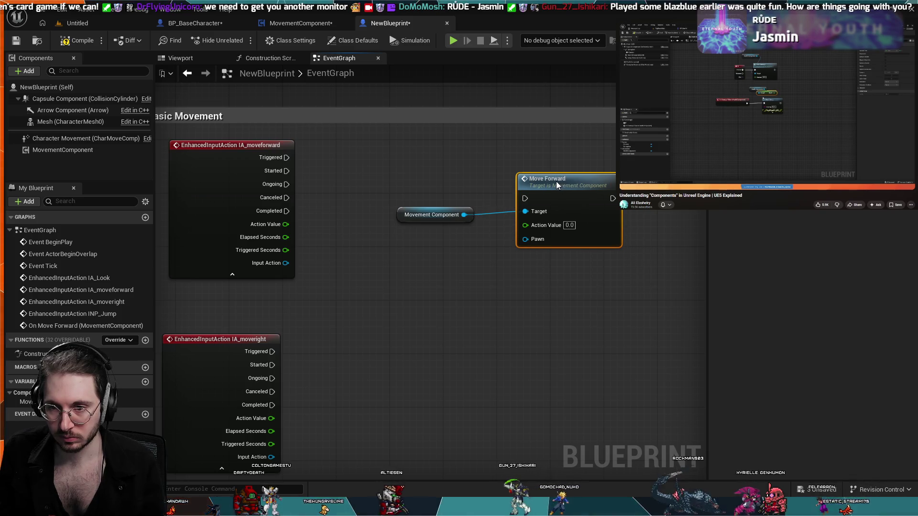
mouse_move(480, 277)
left_mouse_down()
mouse_move(434, 297)
mouse_move(360, 243)
left_mouse_up()
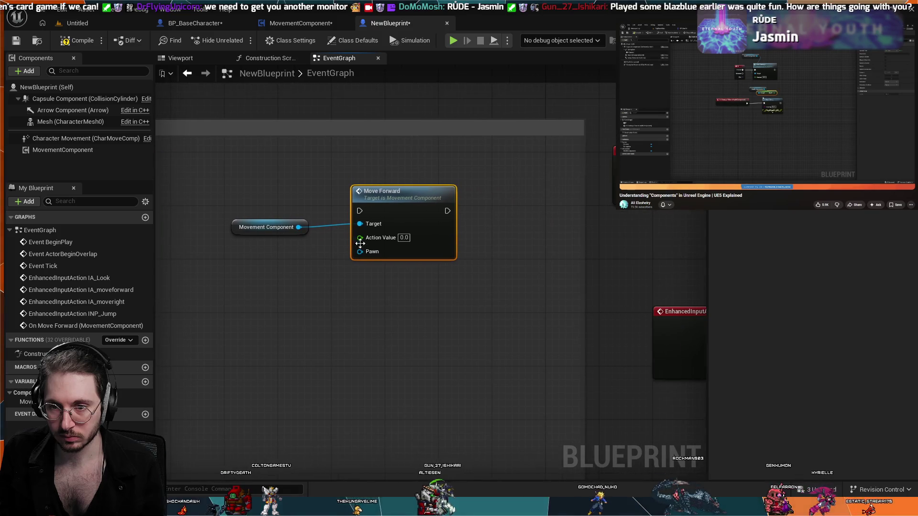
Step: Connect IA_moveforward's Started to Move Forward and move both nodes near the event
left_click_drag(225, 174, 418, 185)
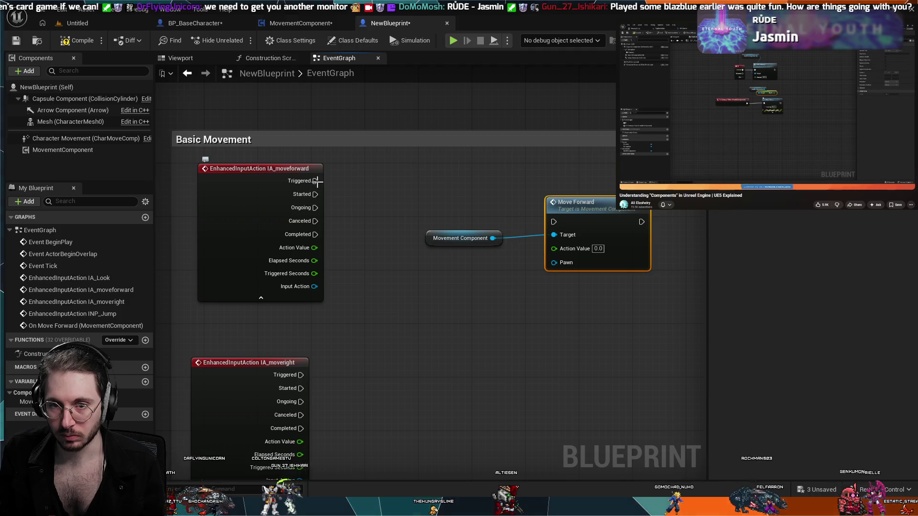
left_click_drag(394, 208, 554, 221)
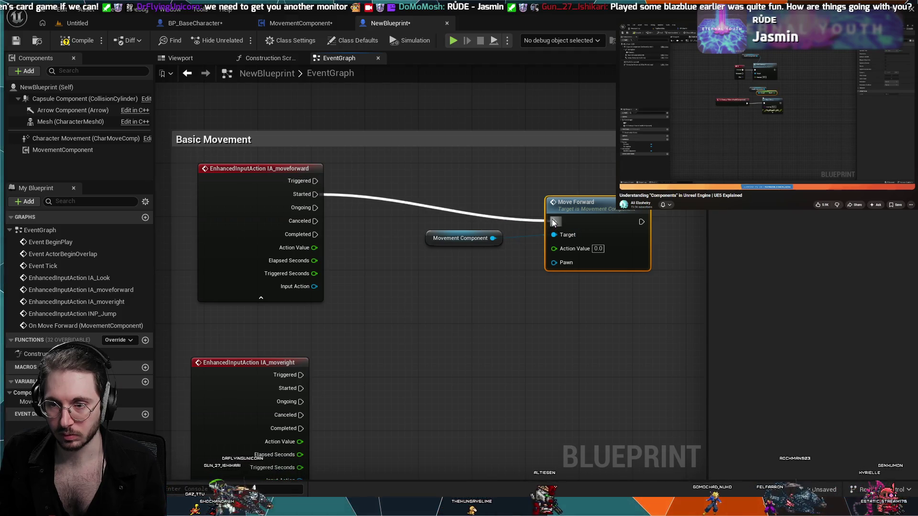
mouse_move(558, 190)
left_mouse_down()
mouse_move(529, 214)
mouse_move(463, 237)
left_mouse_up()
mouse_move(559, 208)
left_mouse_down()
mouse_move(397, 177)
mouse_move(465, 181)
left_mouse_up()
Step: Check BP_BaseCharacter's move-forward setup for reference, then come back to NewBlueprint
left_click(194, 22)
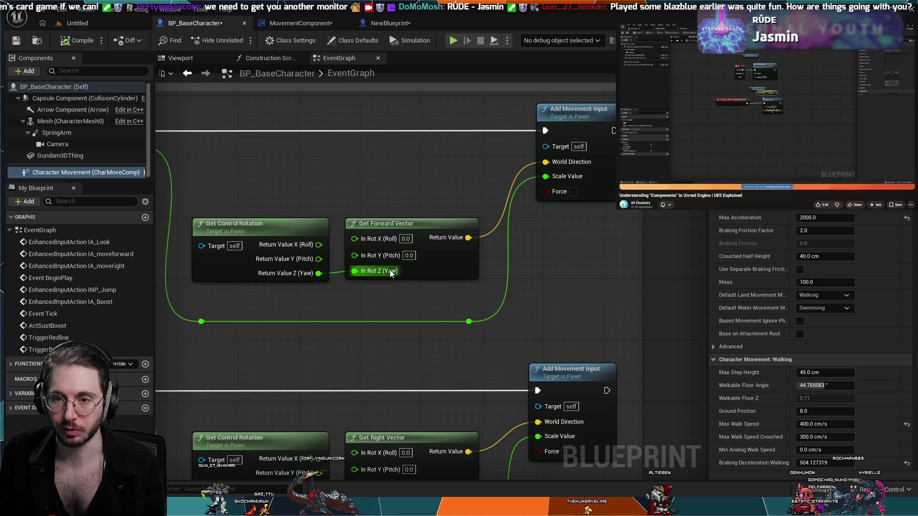
scroll(384, 230, "down", 3)
scroll(384, 230, "up", 5)
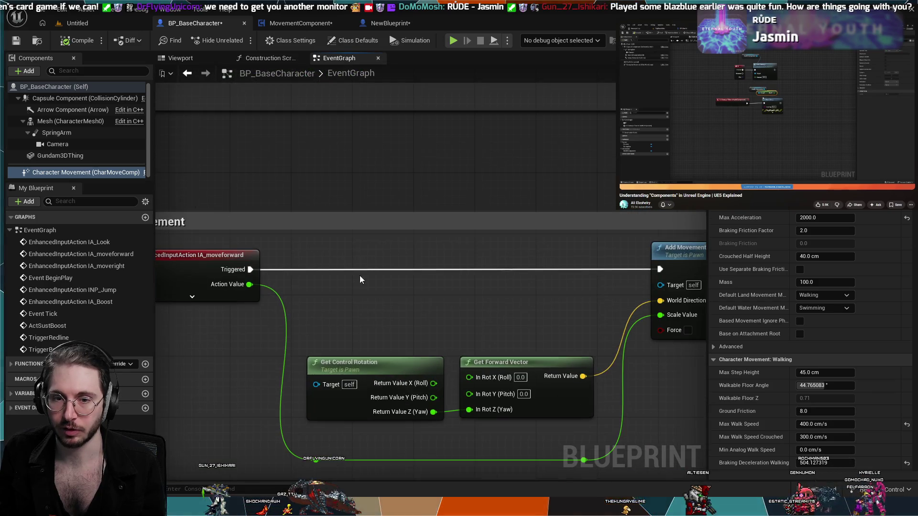
left_click(393, 24)
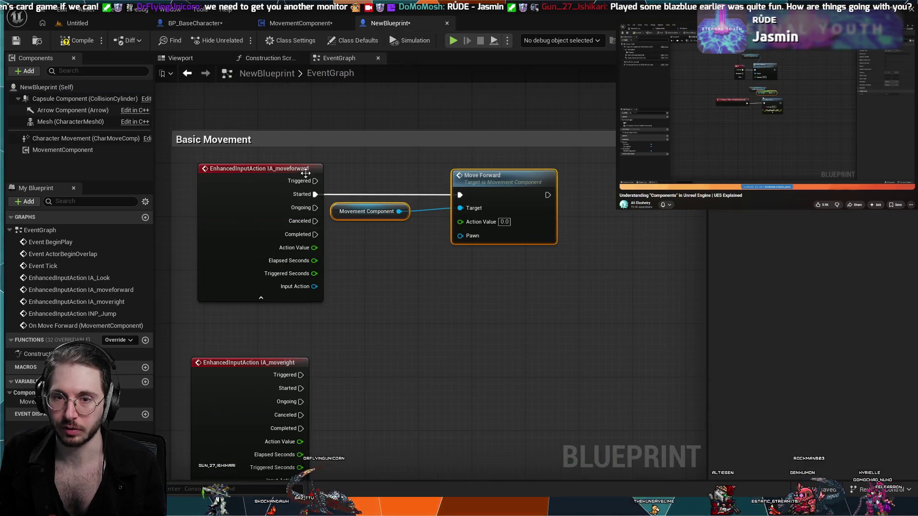
Step: Wire IA_moveforward's Triggered into Move Forward, remove the Started link, and tidy the nodes
mouse_move(315, 181)
left_mouse_down()
mouse_move(459, 196)
mouse_move(457, 159)
left_mouse_up()
left_click(324, 196)
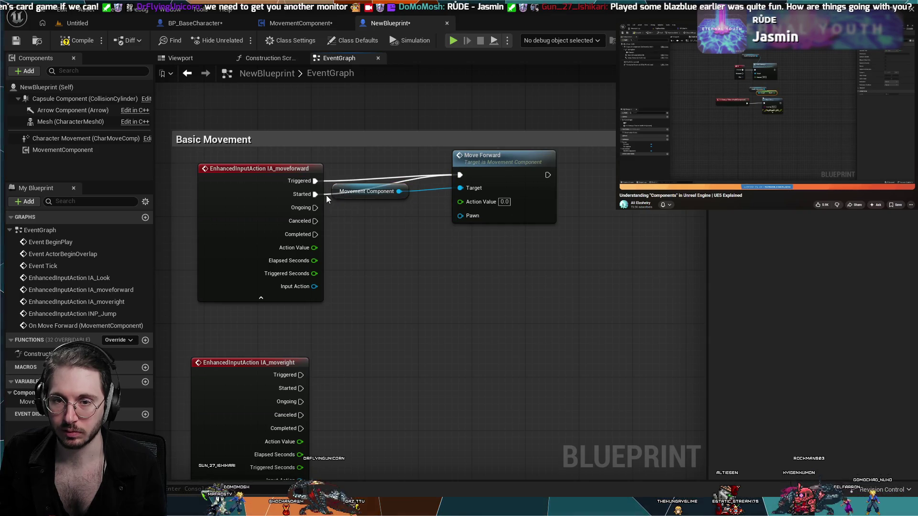
left_click(325, 194, "alt")
left_click_drag(490, 163, 490, 170)
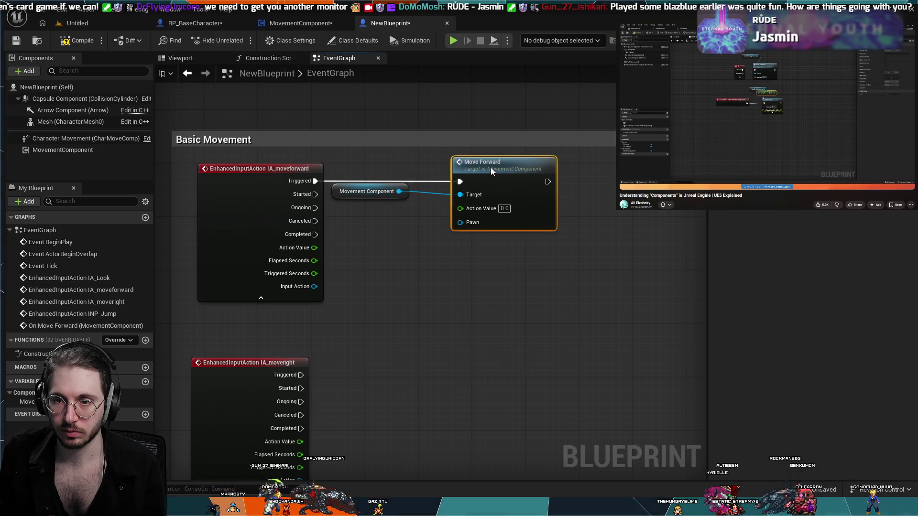
left_click_drag(375, 187, 394, 215)
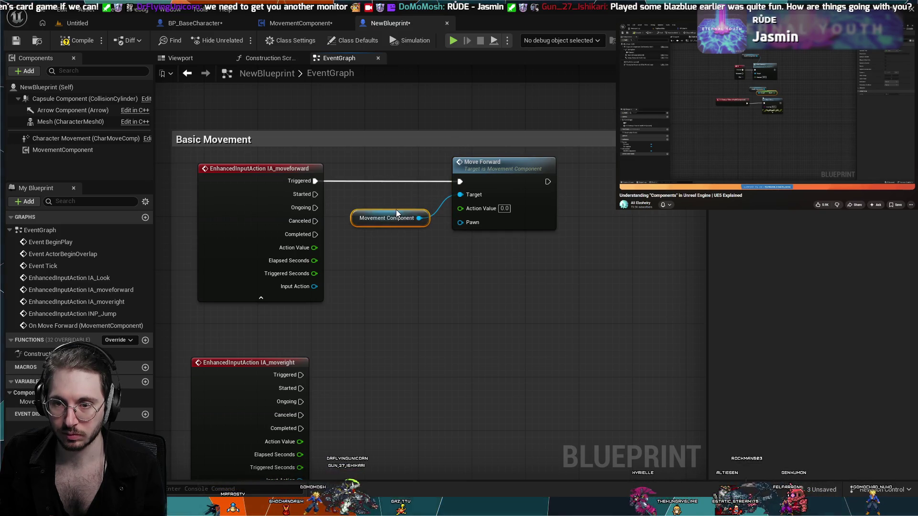
left_click(498, 271)
scroll(468, 291, "down", 1)
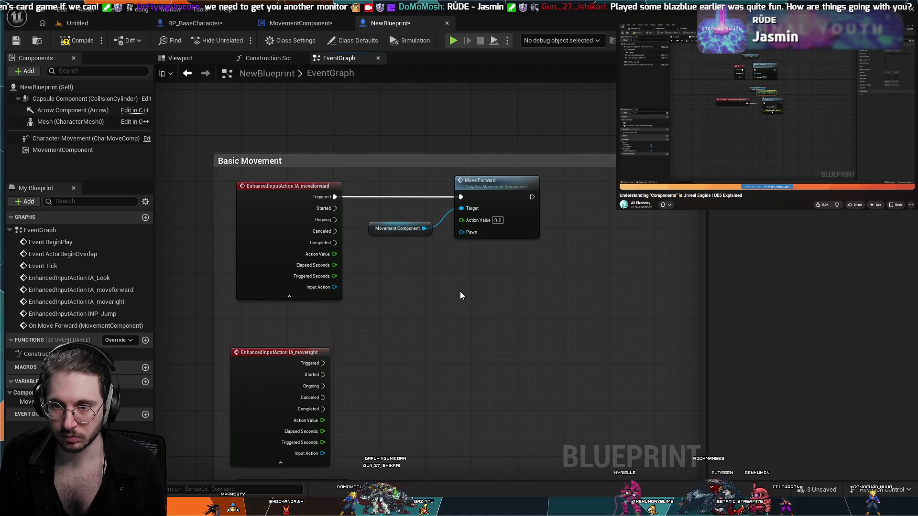
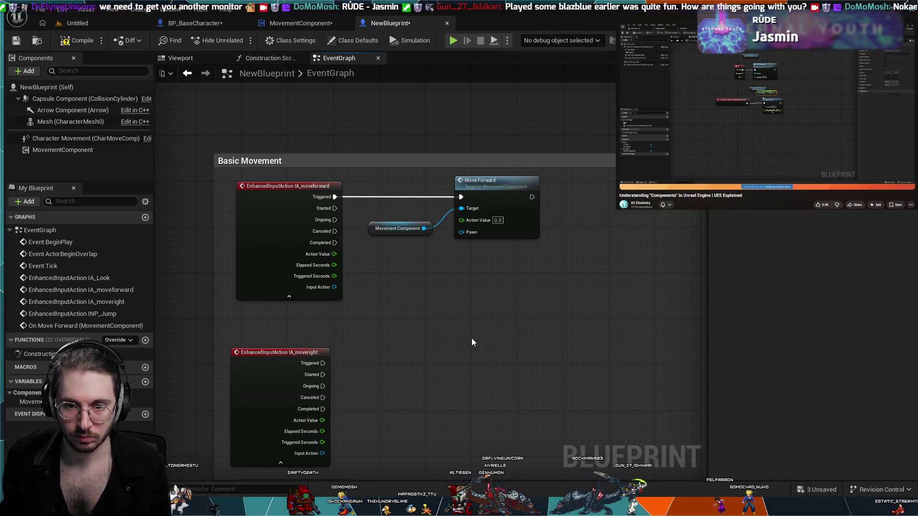
Step: Wire a Self node into Move Forward's Pawn input in NewBlueprint's EventGraph and tidy its position
mouse_move(467, 235)
left_mouse_down()
mouse_move(419, 251)
mouse_move(415, 270)
mouse_move(452, 300)
mouse_move(503, 319)
mouse_move(493, 305)
left_mouse_up()
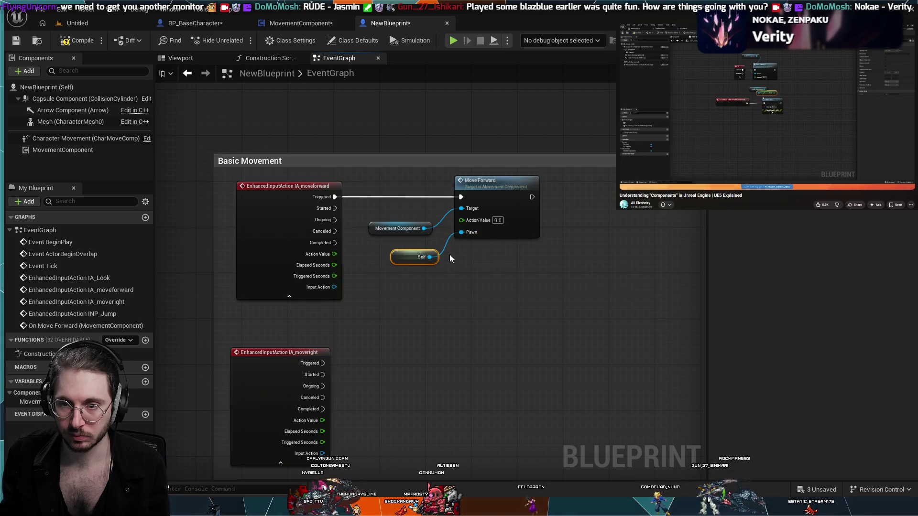
left_click_drag(421, 251, 410, 251)
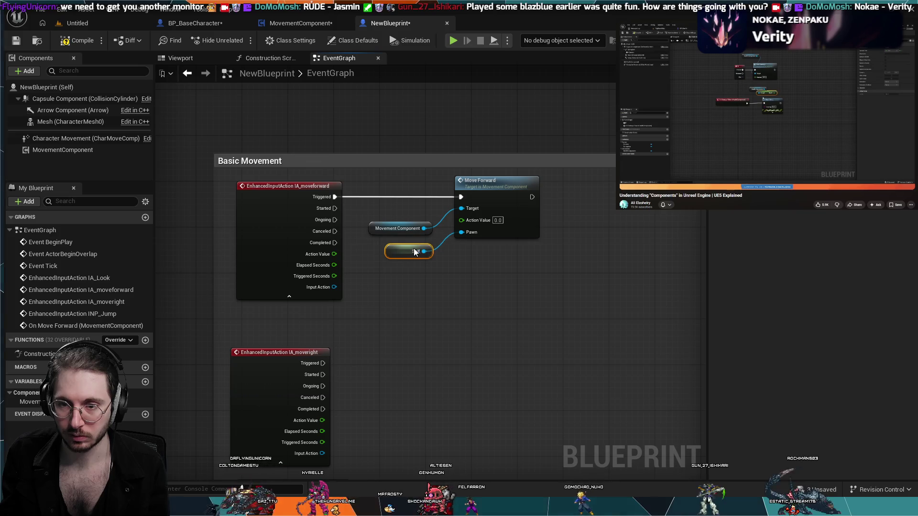
scroll(430, 274, "down", 1)
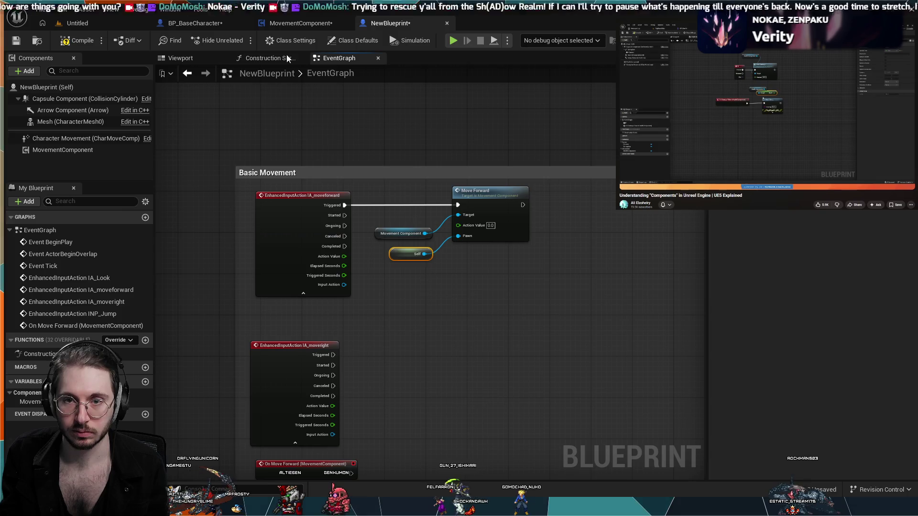
left_click(292, 22)
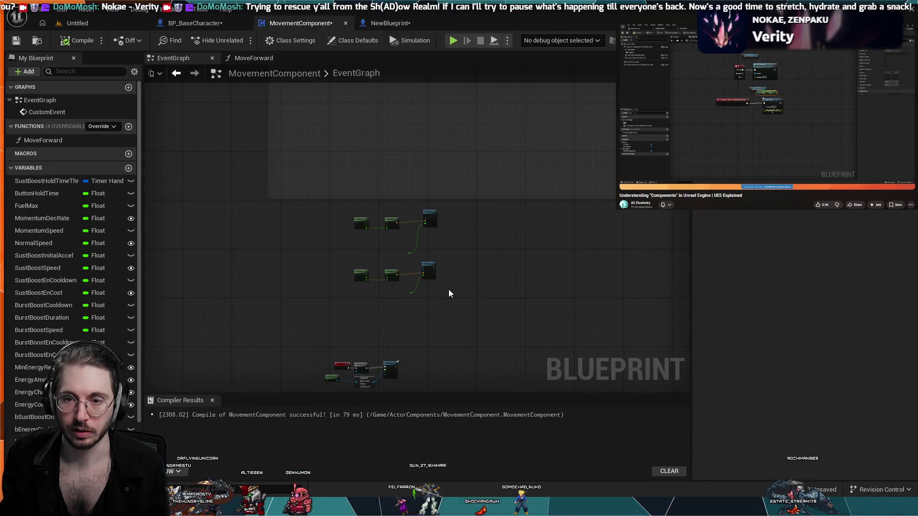
Step: In MoveForward, wire Get Player Pawn into Add Movement Input's Target, replacing the Pawn link
left_click(382, 22)
left_click(292, 22)
left_click(254, 58)
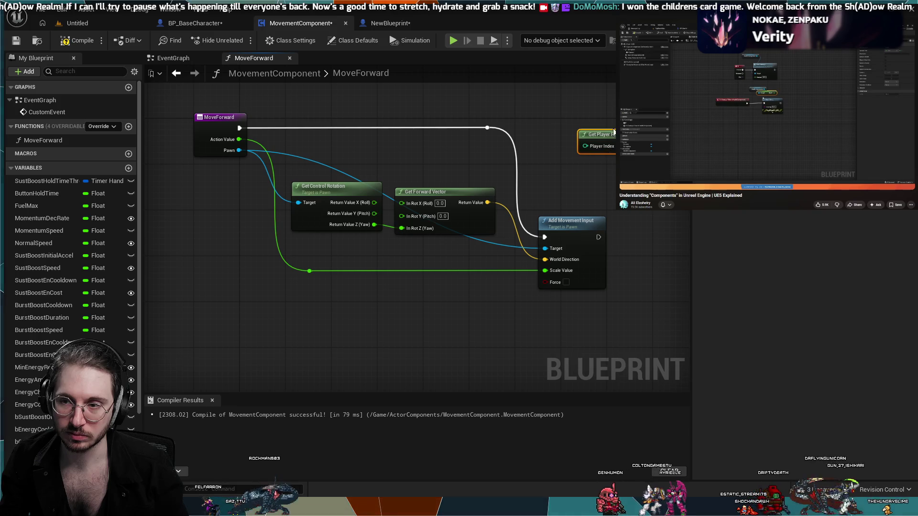
mouse_move(608, 136)
left_mouse_down()
mouse_move(544, 125)
mouse_move(397, 142)
mouse_move(403, 150)
left_mouse_up()
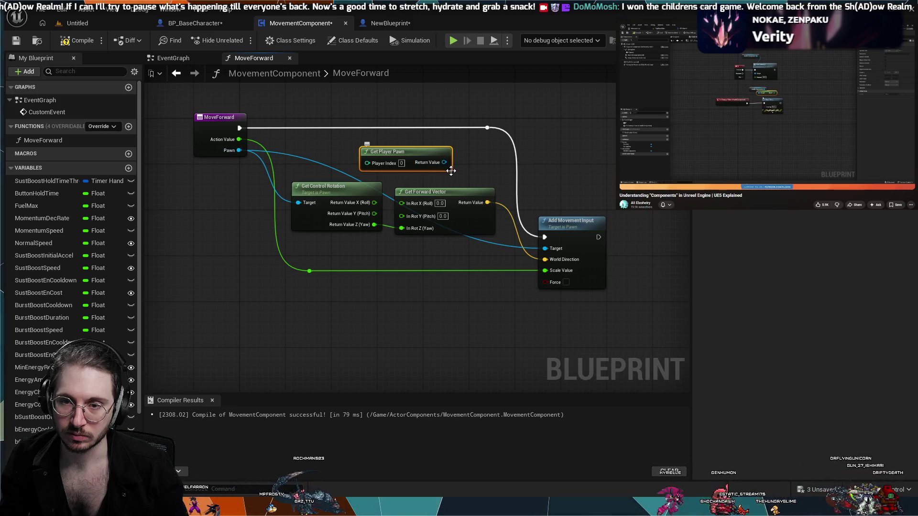
mouse_move(445, 163)
left_mouse_down()
mouse_move(595, 268)
mouse_move(544, 248)
left_mouse_up()
left_click_drag(418, 153, 452, 153)
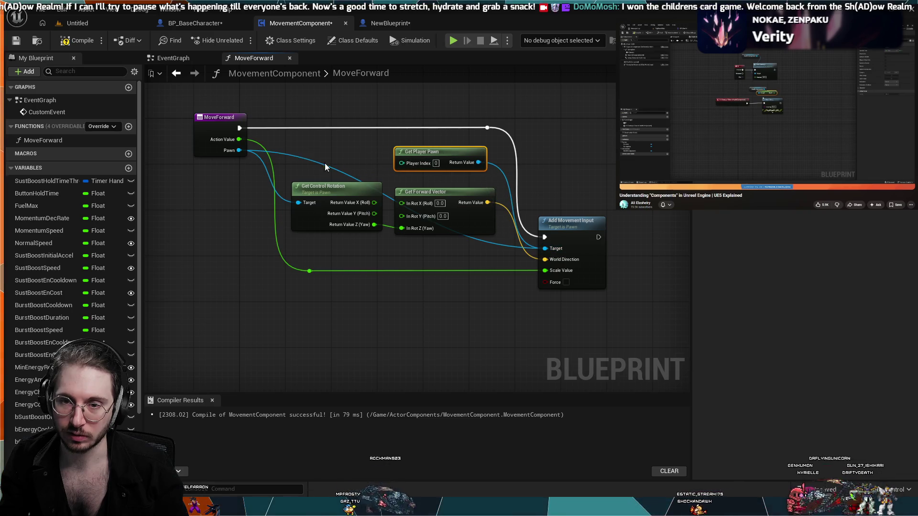
left_click(318, 166, "alt")
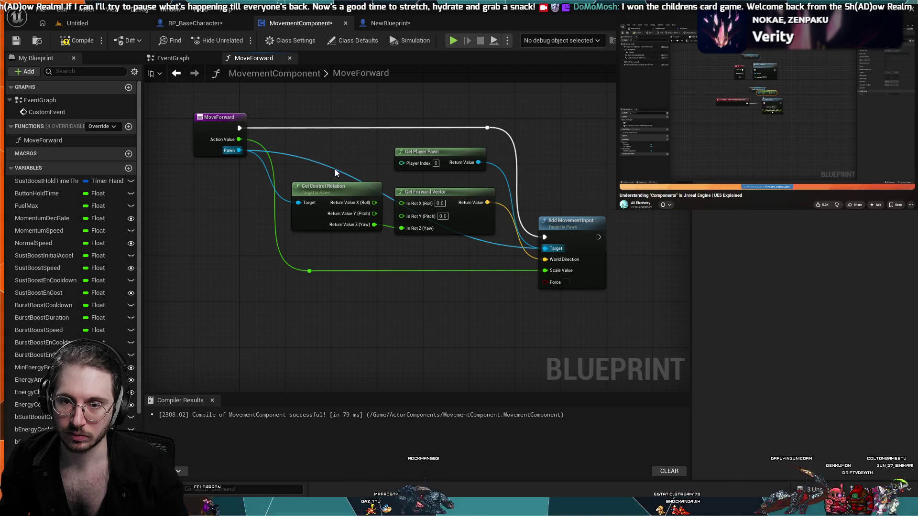
mouse_move(239, 139)
left_mouse_down()
mouse_move(403, 163)
mouse_move(342, 161)
left_mouse_up()
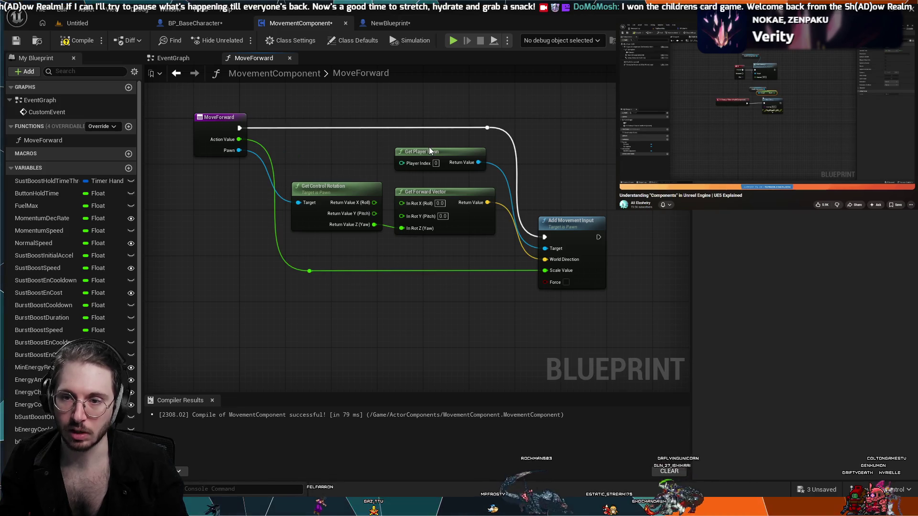
mouse_move(436, 153)
left_mouse_down()
mouse_move(425, 156)
mouse_move(446, 142)
left_mouse_up()
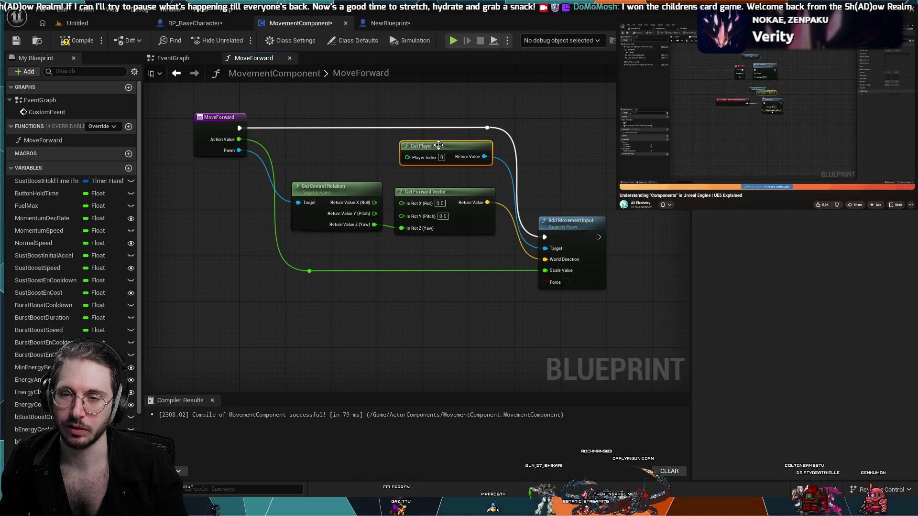
Step: Also feed Get Player Pawn's Return Value into Get Control Rotation's Target
left_click(382, 24)
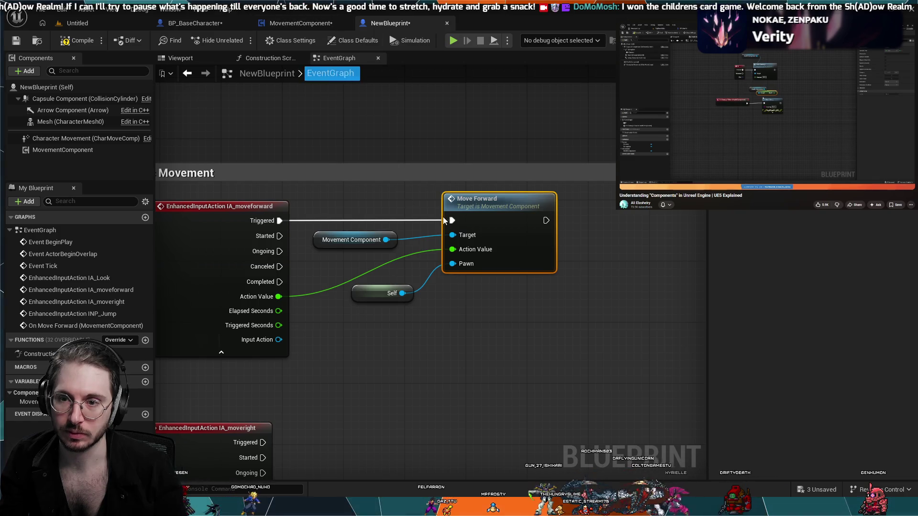
double_click(473, 225)
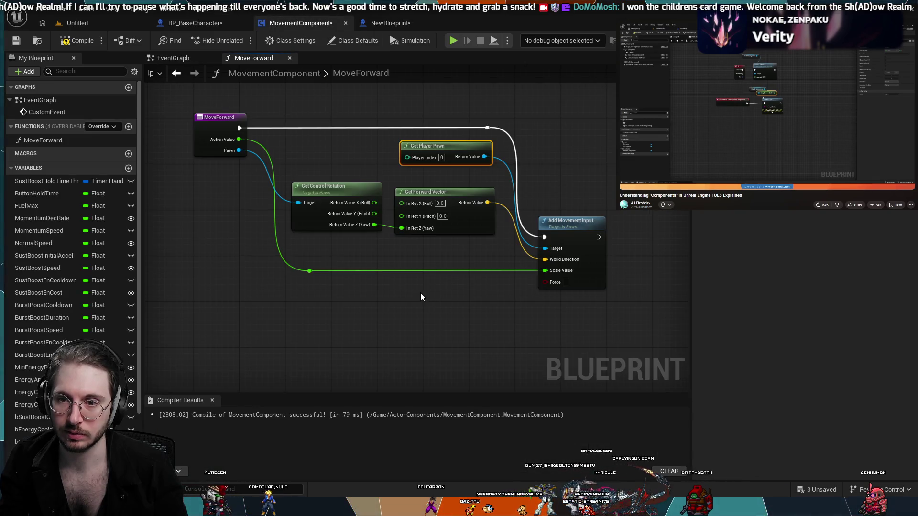
mouse_move(421, 145)
left_mouse_down()
mouse_move(392, 151)
mouse_move(417, 149)
left_mouse_up()
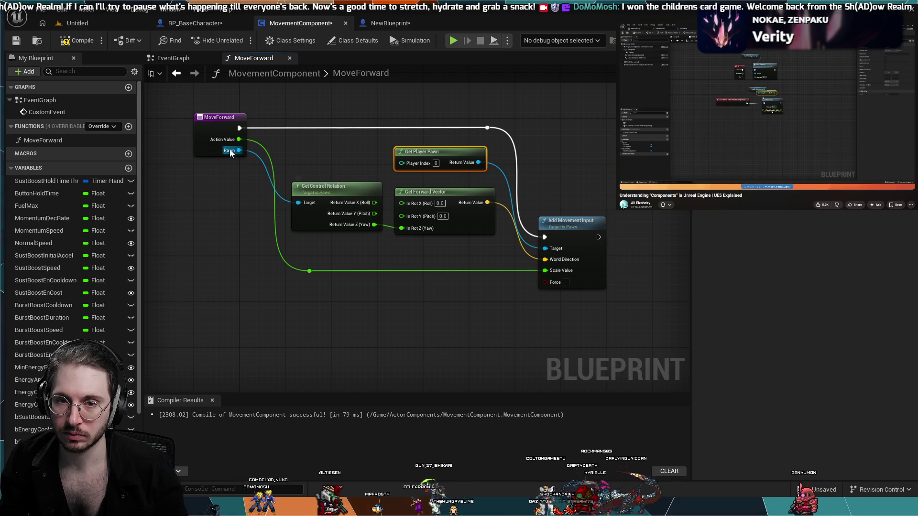
mouse_move(298, 203)
left_mouse_down()
mouse_move(401, 189)
mouse_move(478, 163)
mouse_move(268, 150)
mouse_move(211, 245)
left_mouse_up()
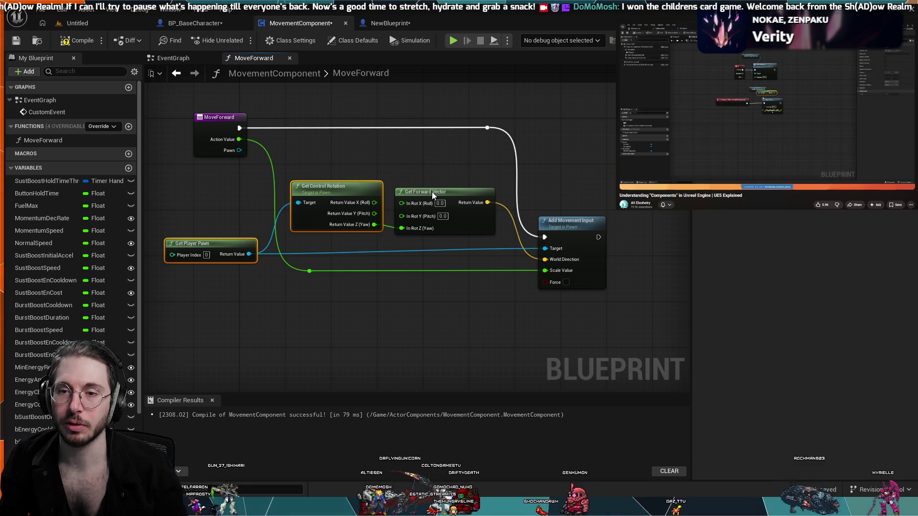
Step: Delete and restore Get Control Rotation and Get Forward Vector, then edit the Pawn input's name
left_click(389, 189)
left_click(357, 182)
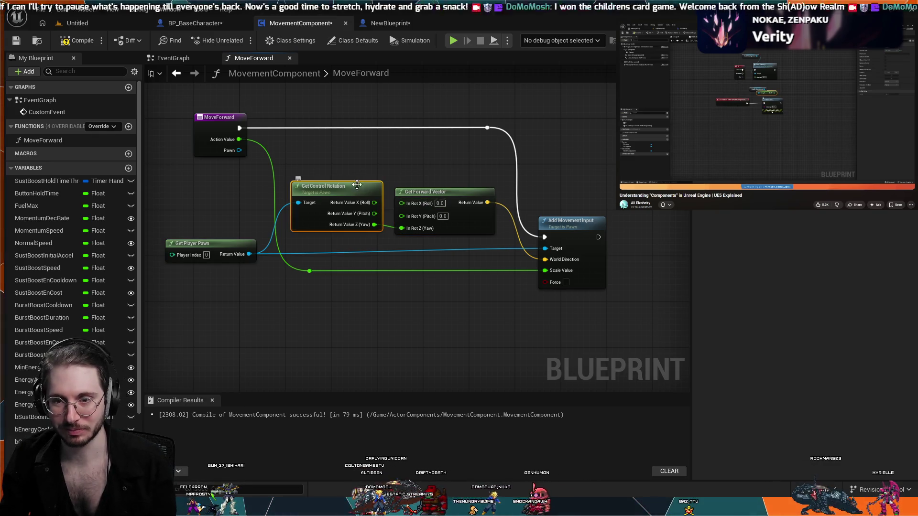
left_click(447, 193, "ctrl")
key("Delete")
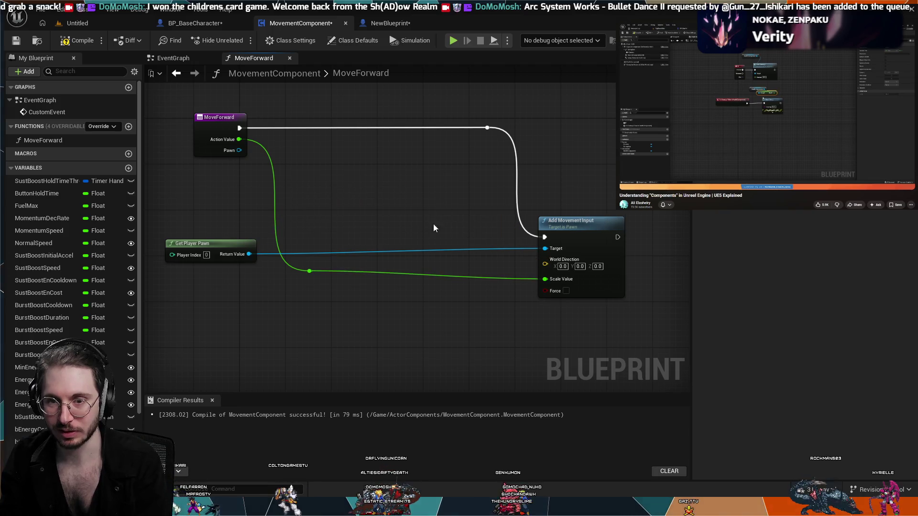
key("ctrl+z")
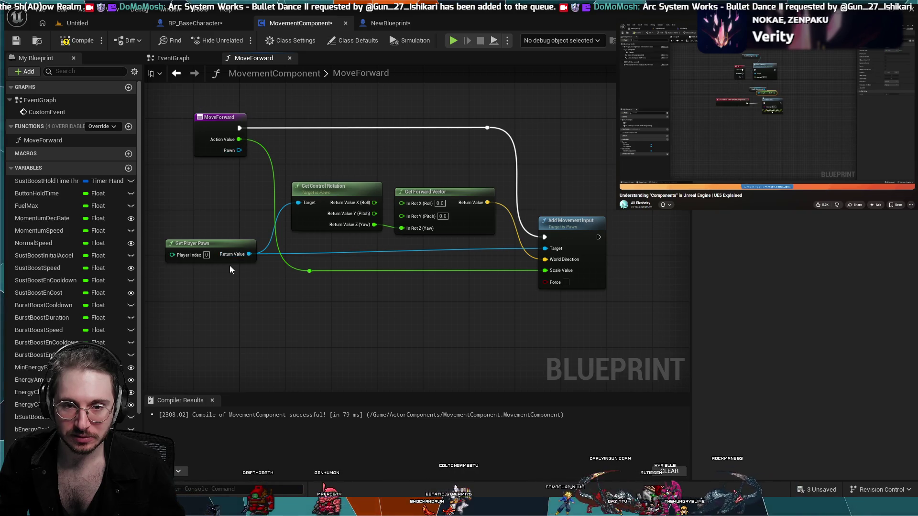
double_click(236, 152)
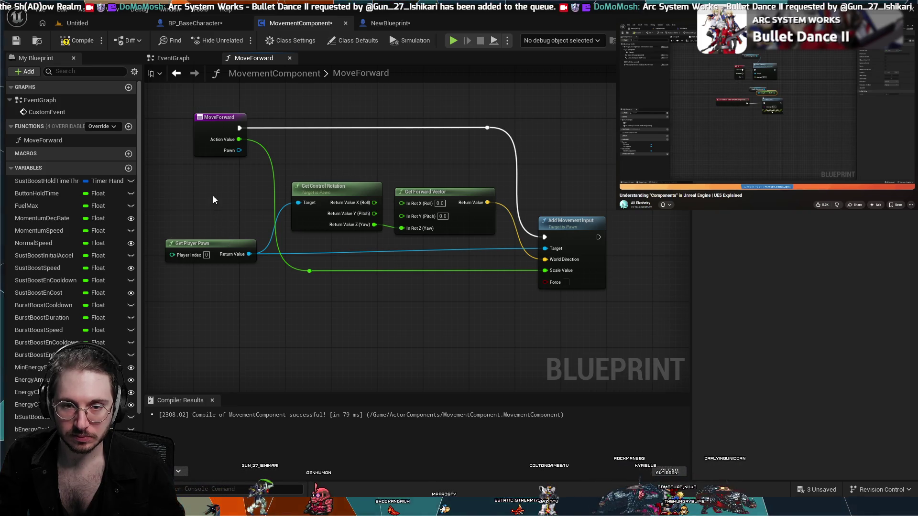
left_click(397, 23)
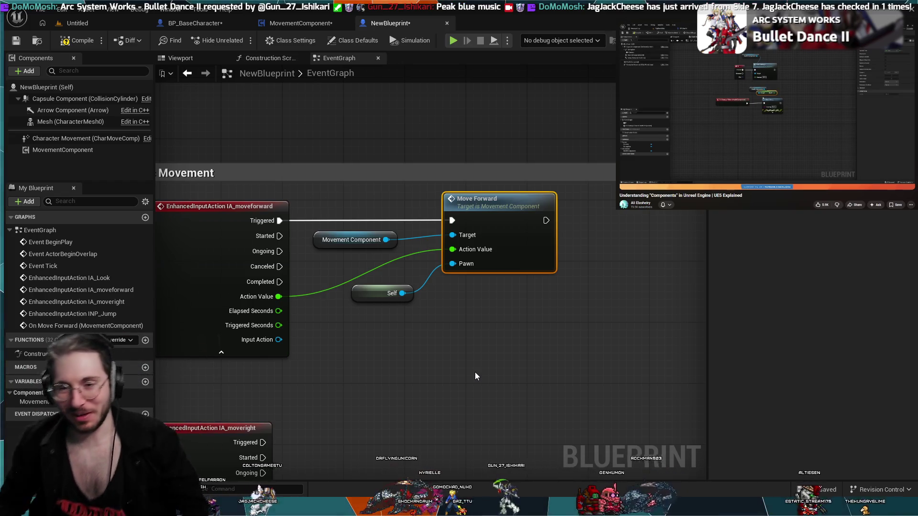
Step: Recentre the MoveForward function nodes in MovementComponent's graph
left_click(305, 22)
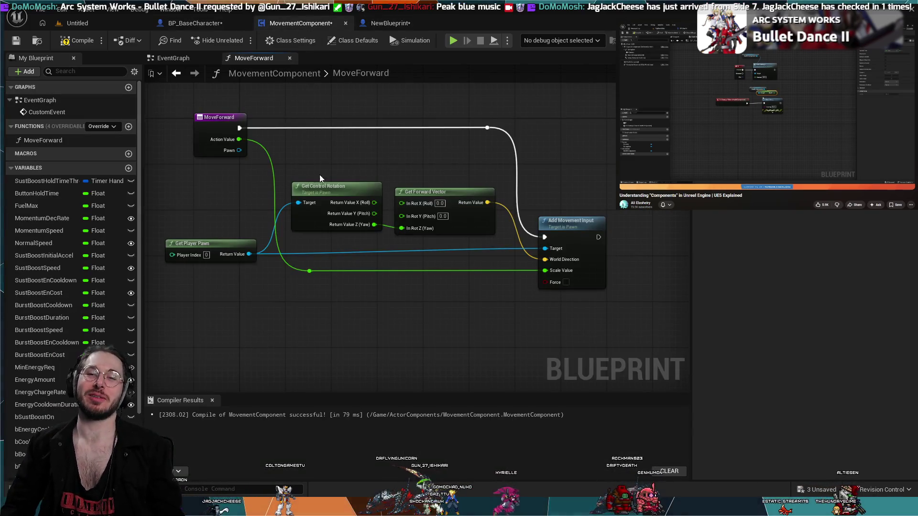
scroll(315, 272, "down", 3)
scroll(315, 272, "up", 5)
scroll(335, 282, "down", 2)
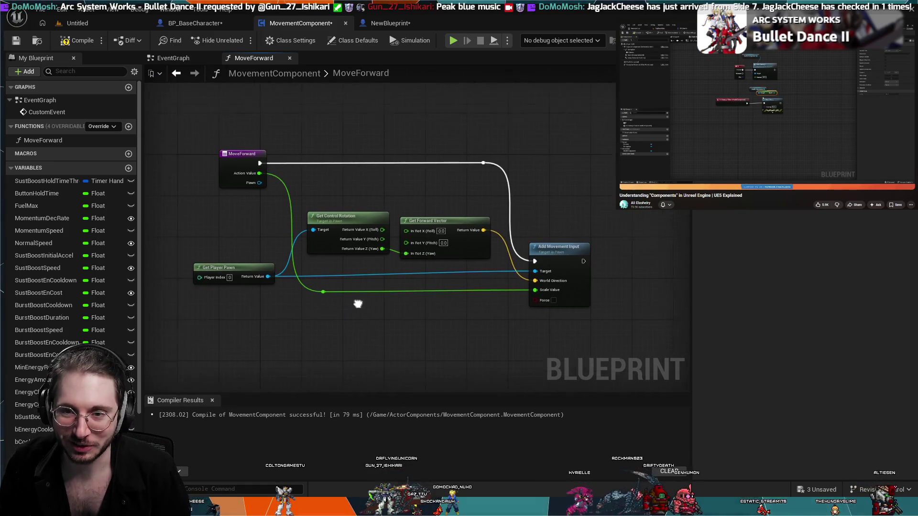
left_click_drag(349, 293, 379, 249)
Step: Select the IA_moveright movement nodes in BP_BaseCharacter and add a new MovementComponent function
left_click(211, 22)
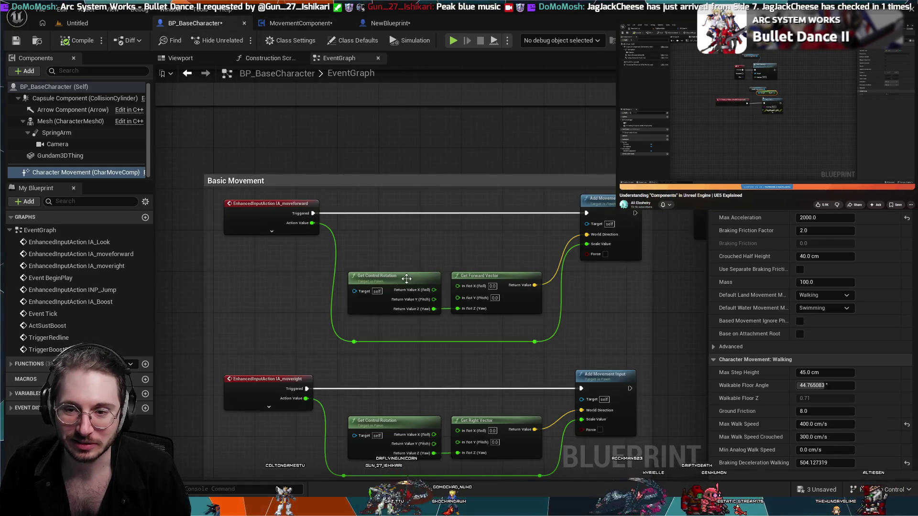
scroll(266, 295, "up", 1)
left_click_drag(266, 295, 244, 143)
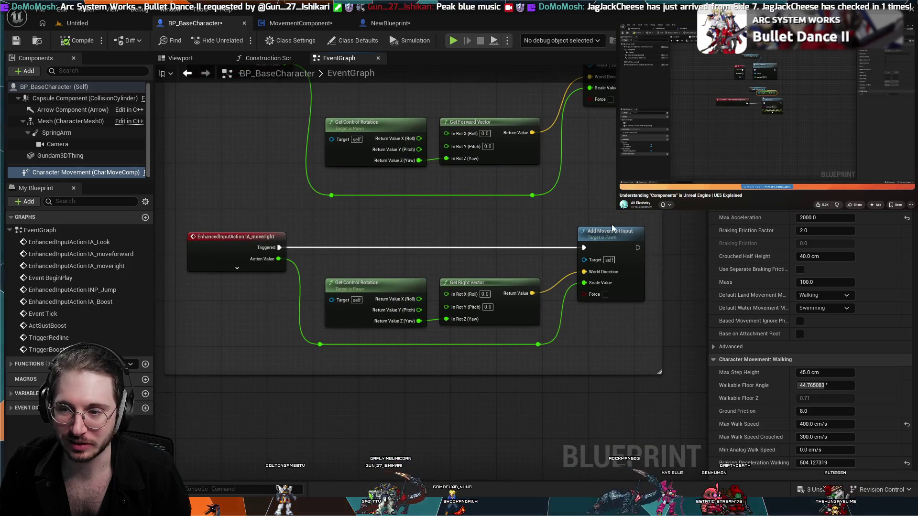
mouse_move(617, 222)
left_mouse_down()
mouse_move(564, 260)
mouse_move(375, 316)
left_mouse_up()
left_click(270, 28)
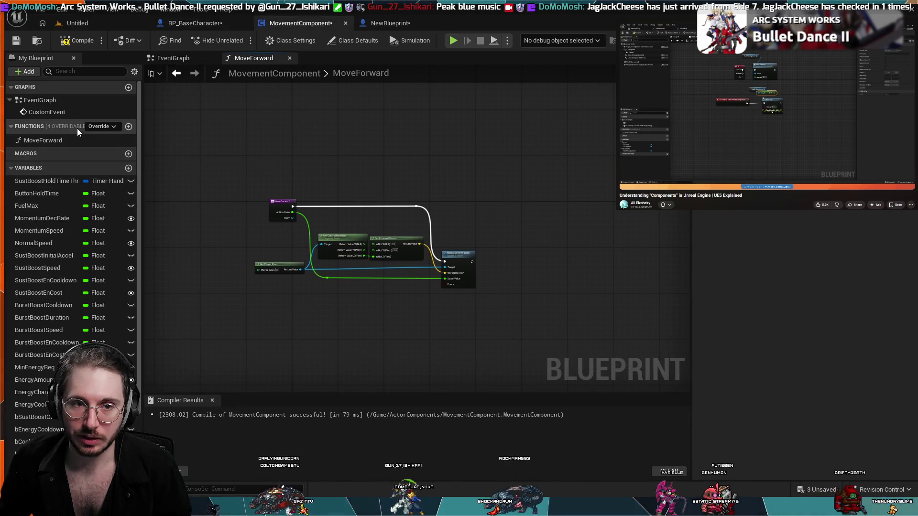
left_click(129, 126)
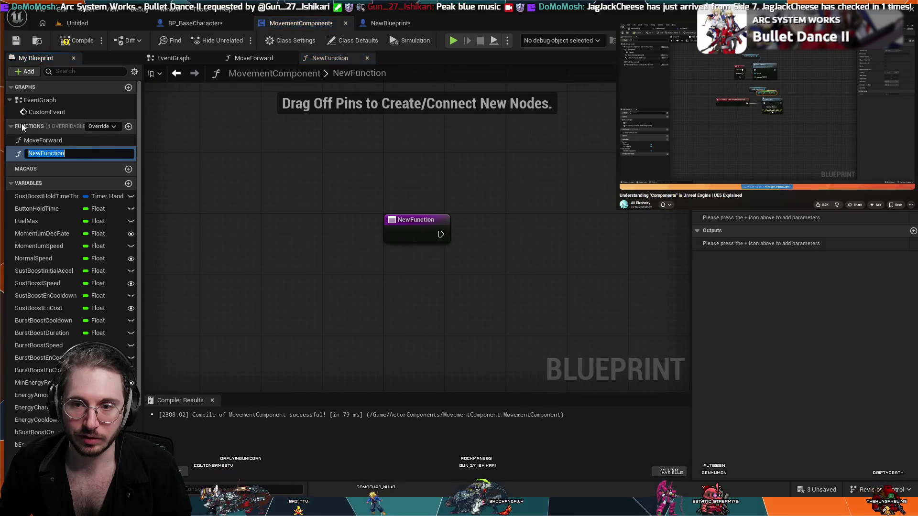
Step: Name the new function MoveRight and paste the rotation and right-vector nodes beside its entry node
type("MoveRight")
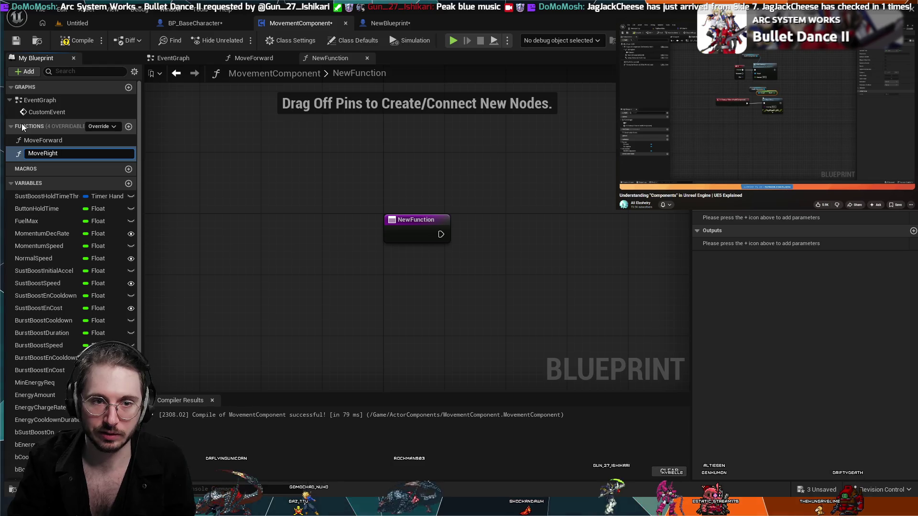
key("Return")
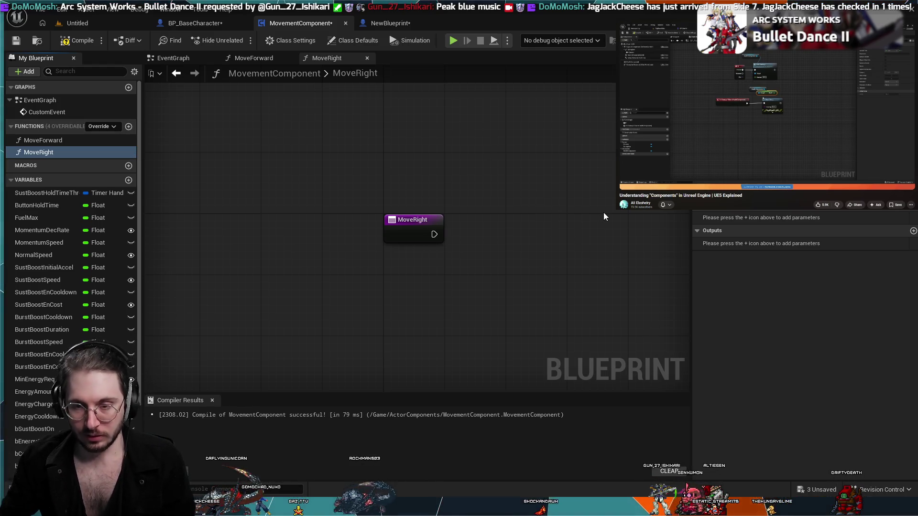
key("ctrl+v")
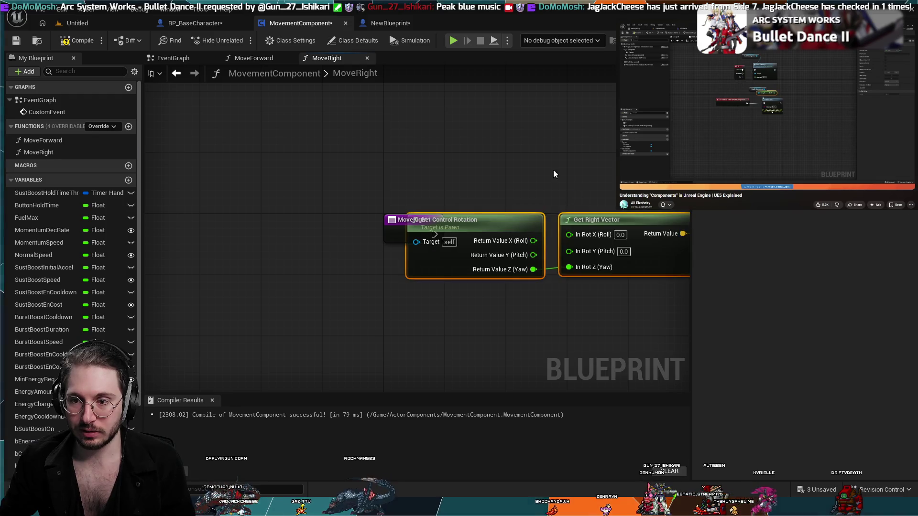
left_click_drag(564, 191, 466, 173)
left_click_drag(521, 147, 381, 99)
mouse_move(379, 156)
left_mouse_down()
mouse_move(537, 225)
mouse_move(501, 238)
left_mouse_up()
scroll(407, 132, "down", 1)
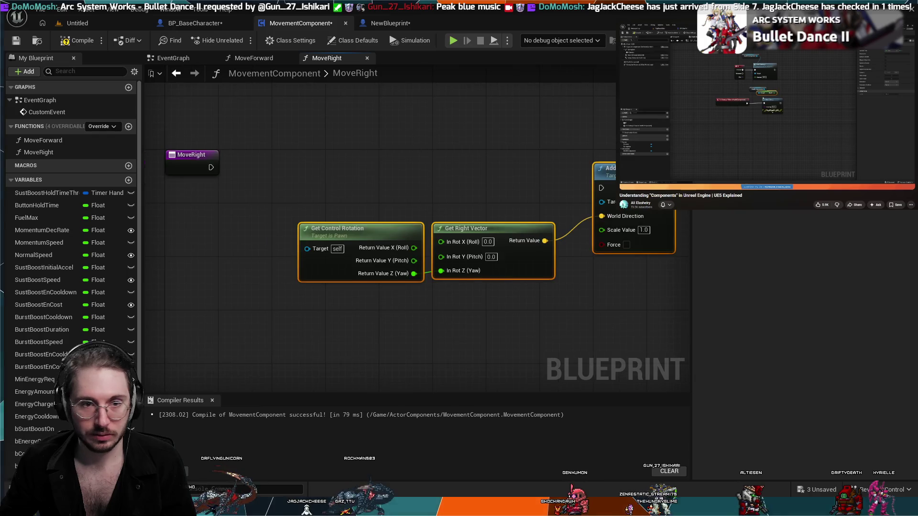
left_click_drag(444, 232, 417, 152)
Step: Compare with MoveForward and spread MoveRight's rotation, vector and movement-input nodes apart
left_click(246, 60)
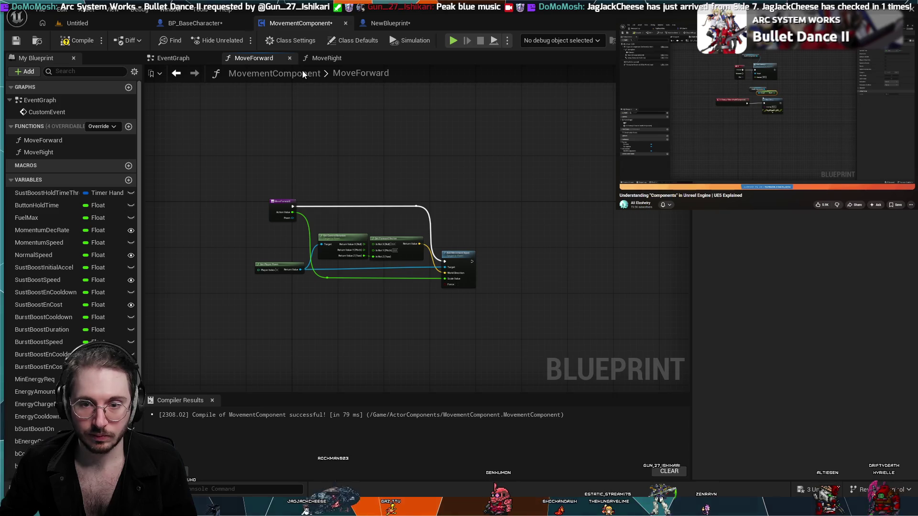
double_click(339, 73)
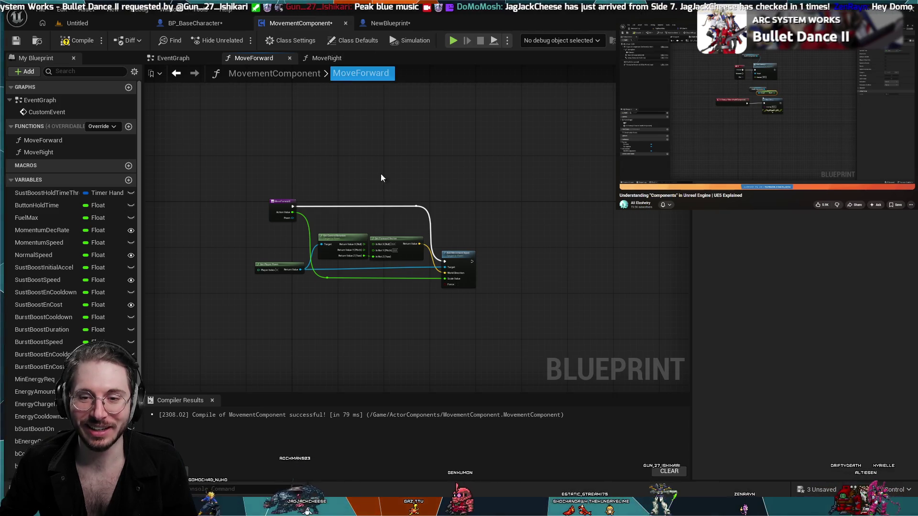
scroll(366, 150, "up", 1)
left_click(335, 61)
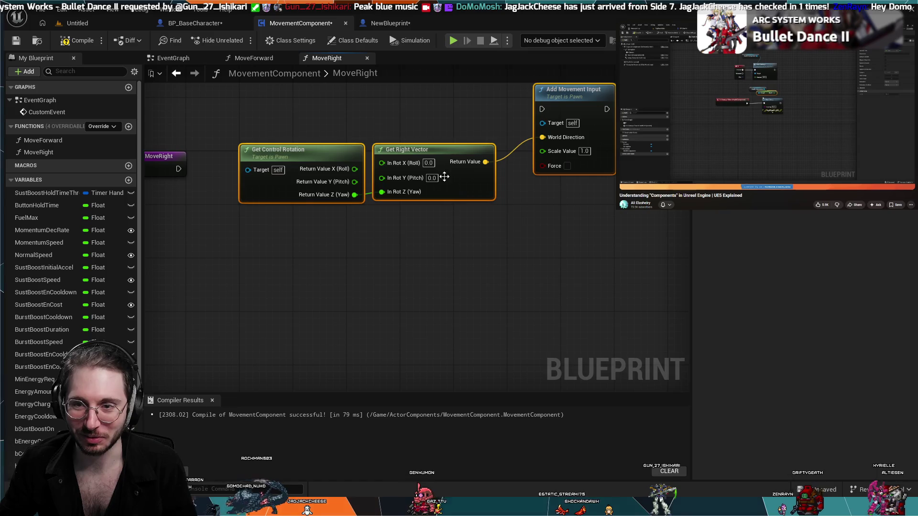
mouse_move(429, 150)
left_mouse_down()
mouse_move(463, 237)
mouse_move(447, 290)
mouse_move(462, 277)
left_mouse_up()
left_click(447, 209)
mouse_move(400, 167)
left_mouse_down()
mouse_move(463, 156)
mouse_move(422, 145)
left_mouse_up()
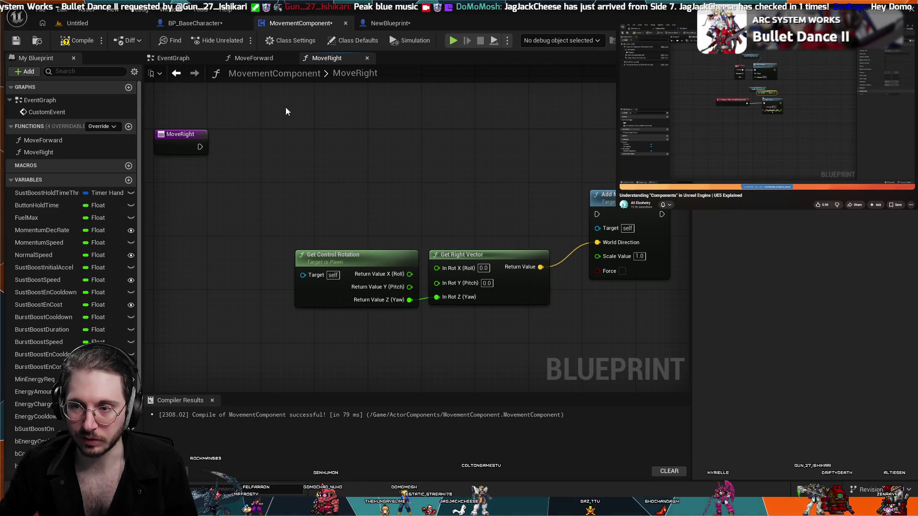
Step: Compare MoveForward's ActionValue and Pawn inputs and NewBlueprint's Move Forward call, then reopen MoveRight
left_click(242, 55)
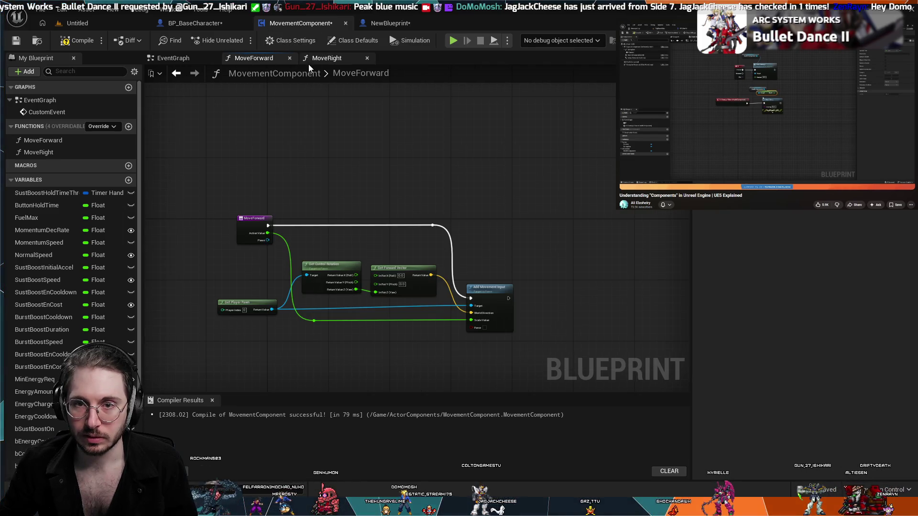
left_click(379, 27)
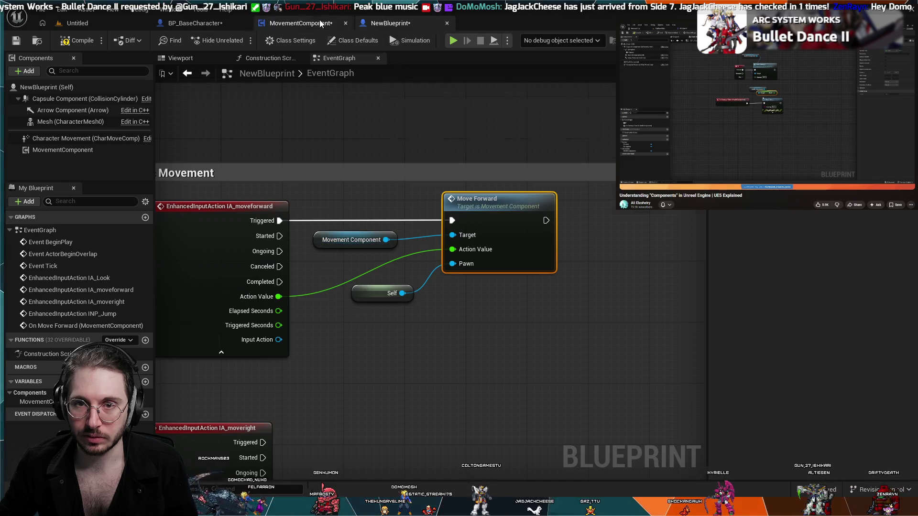
left_click(296, 23)
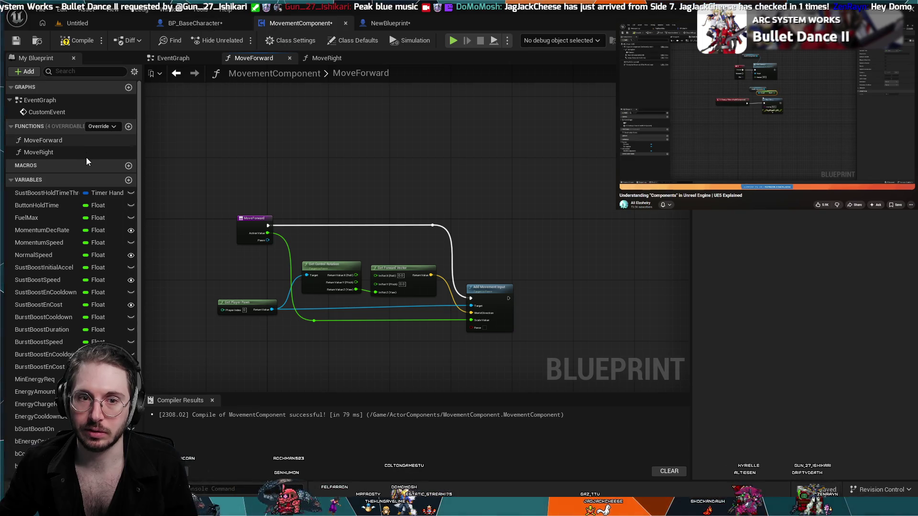
left_click(59, 152)
left_click(64, 139)
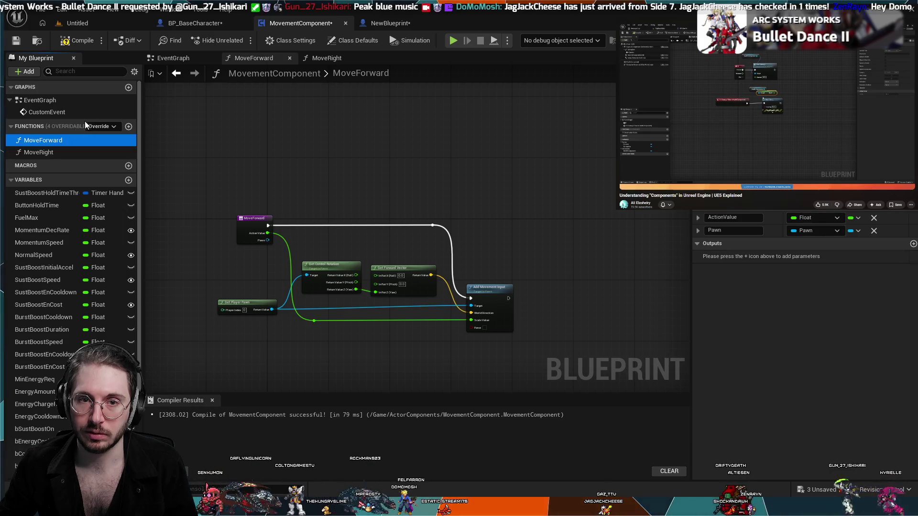
left_click(82, 151)
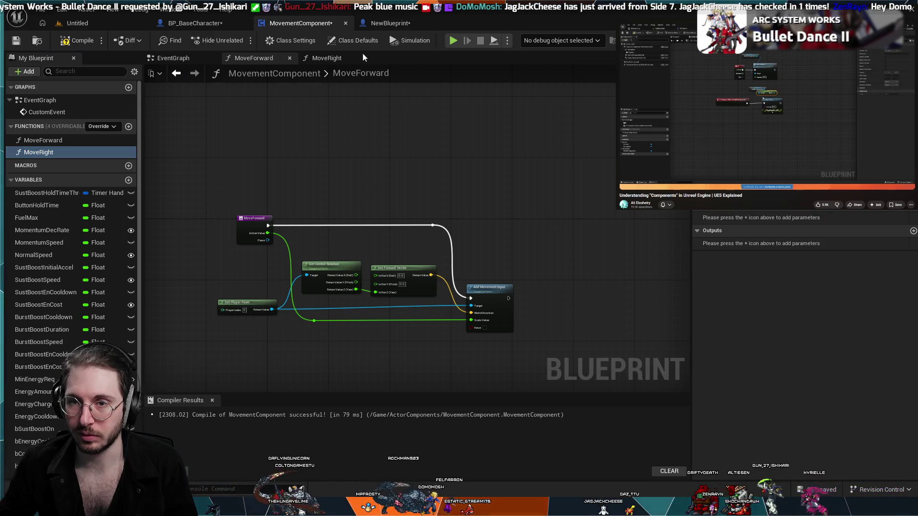
left_click(371, 24)
left_click(306, 23)
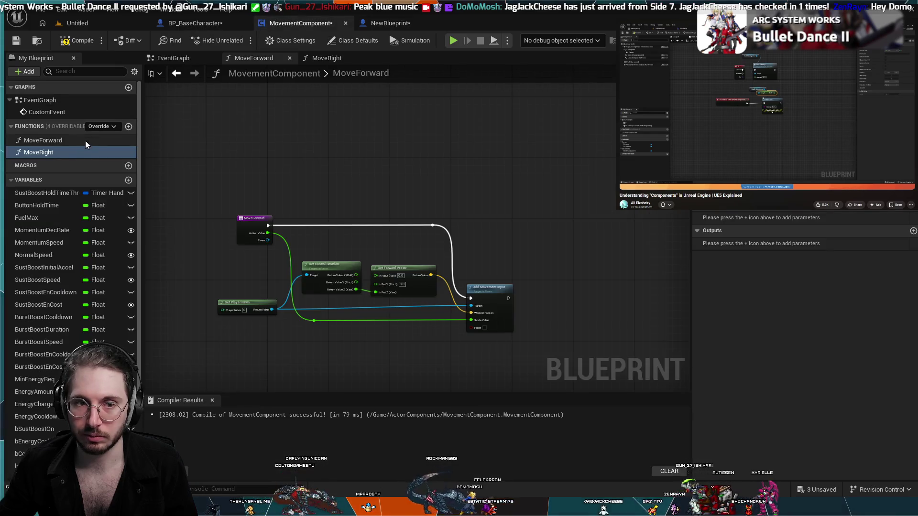
double_click(70, 152)
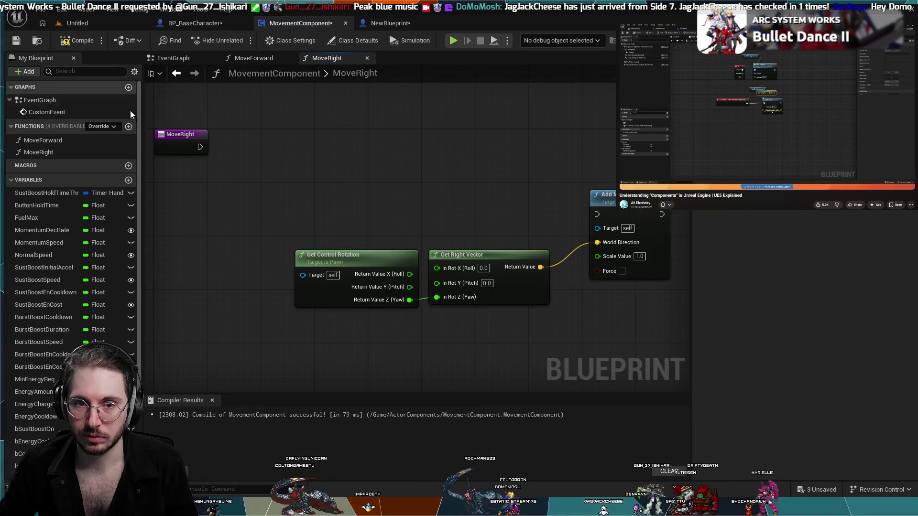
Step: Add a Float input named ActionValue to MoveRight and wire it into Add Movement Input's Scale Value
left_click(192, 136)
left_click(914, 308)
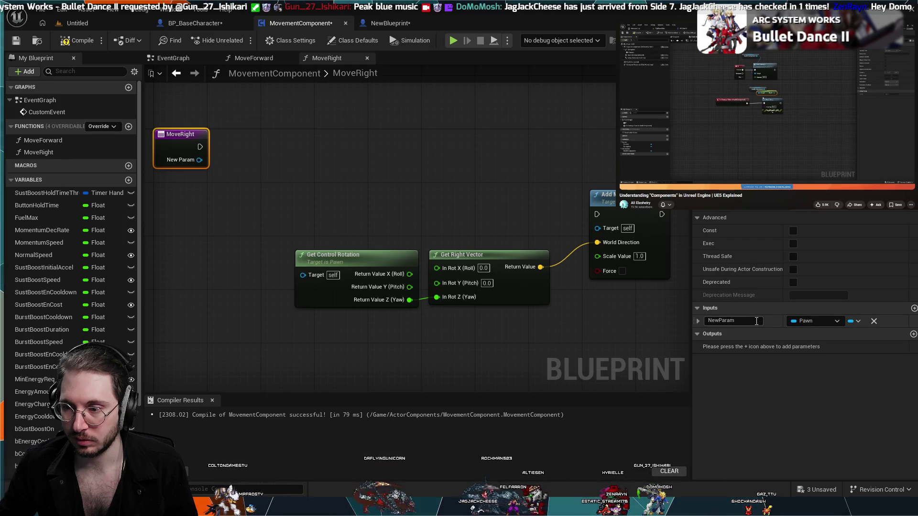
left_click(819, 332)
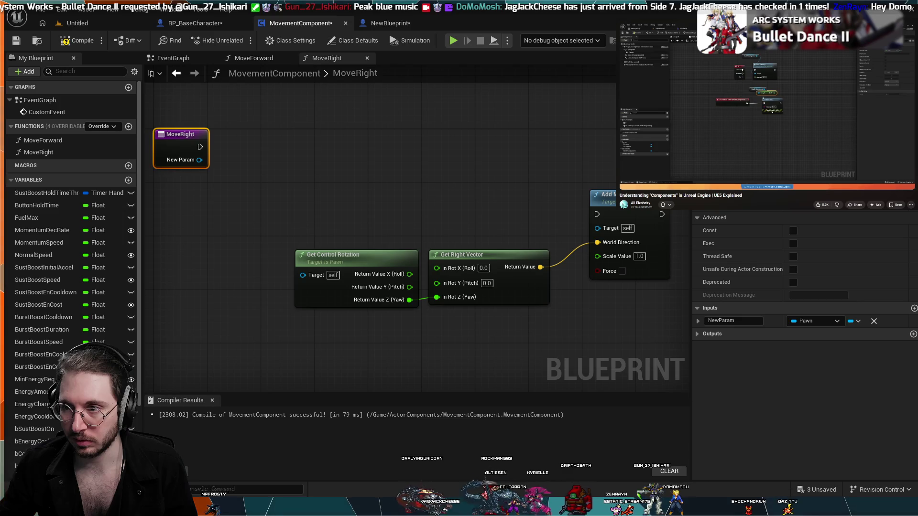
left_click(749, 323)
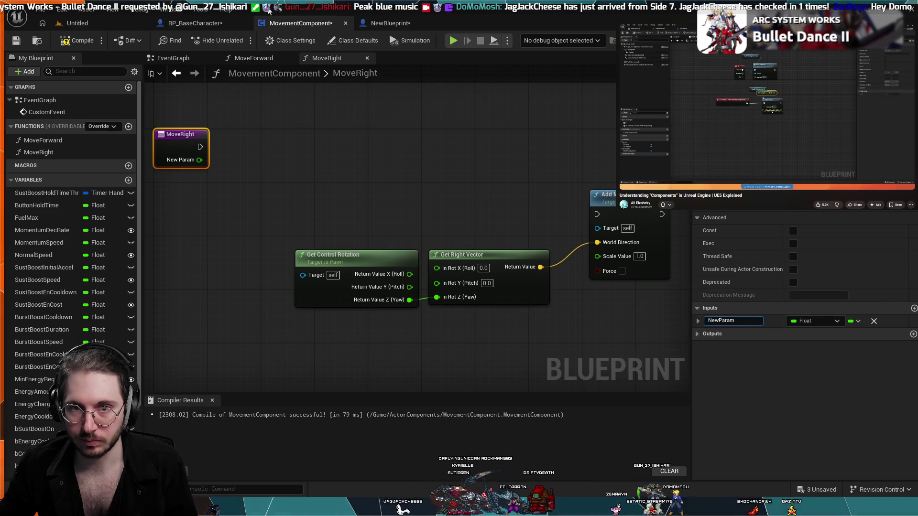
left_click(373, 25)
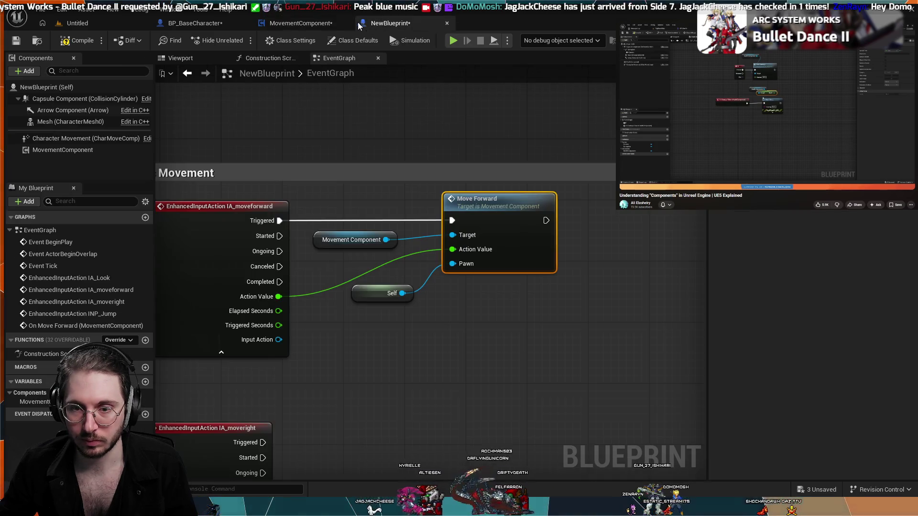
left_click(299, 20)
type("Ac")
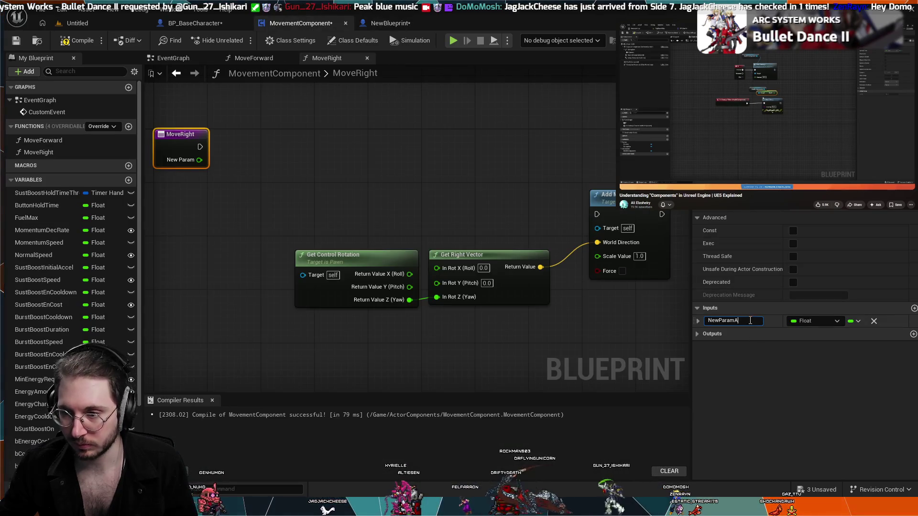
key("ctrl+a")
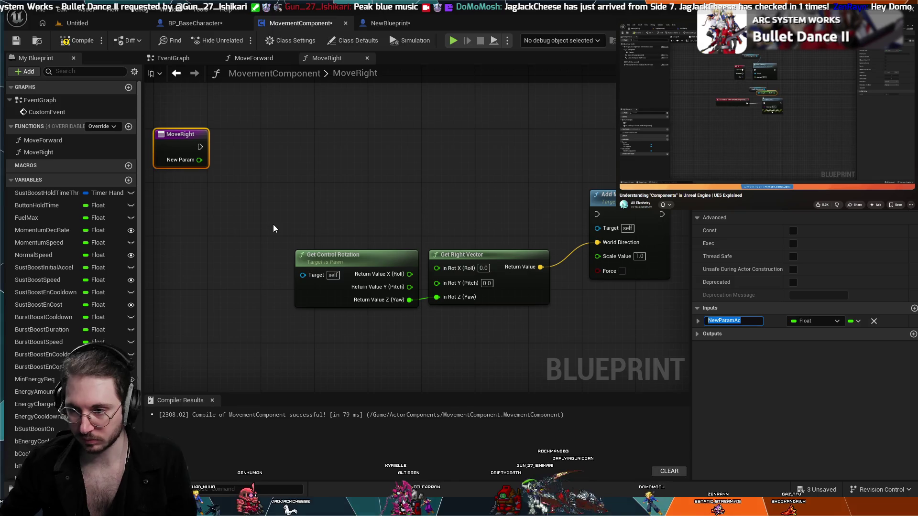
type("ActionValue")
key("Return")
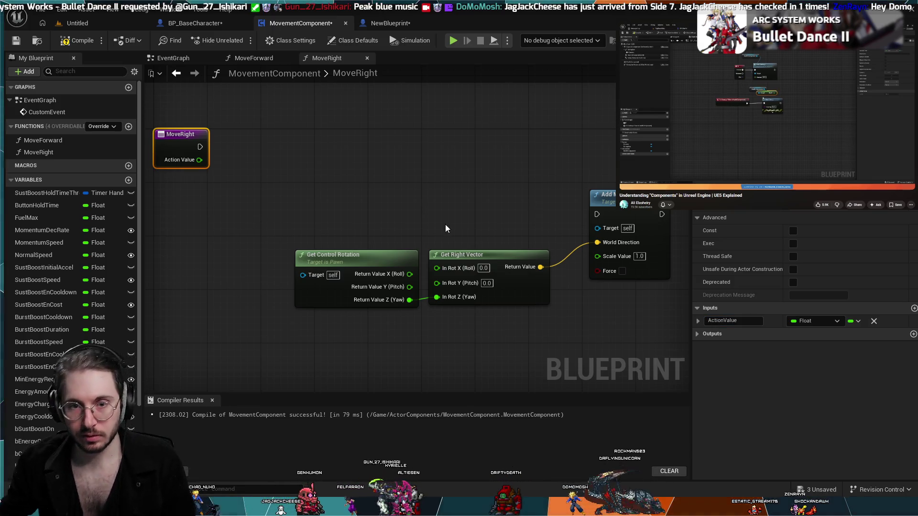
mouse_move(200, 159)
left_mouse_down()
mouse_move(211, 244)
mouse_move(277, 353)
mouse_move(225, 296)
mouse_move(196, 166)
mouse_move(222, 194)
mouse_move(203, 165)
mouse_move(597, 256)
left_mouse_up()
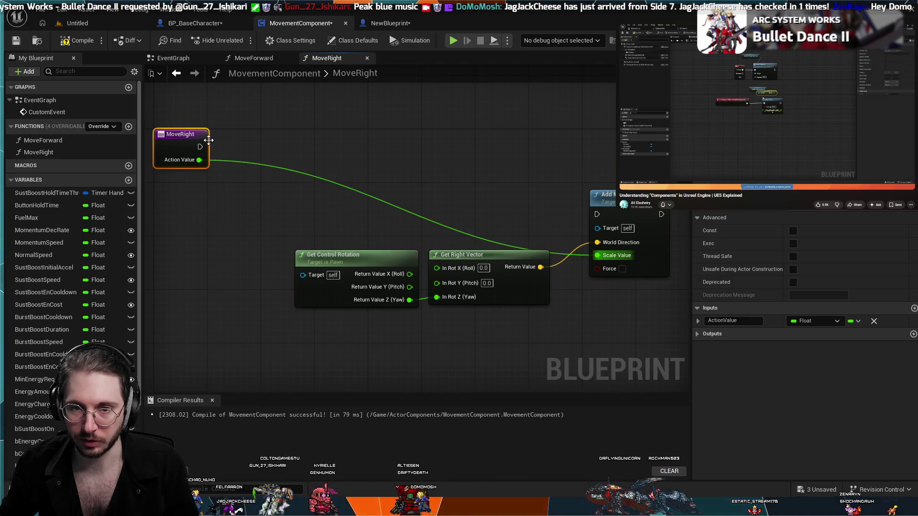
Step: Add a reroute point on the Action Value wire and rearrange the MoveRight nodes neatly
left_click(240, 165)
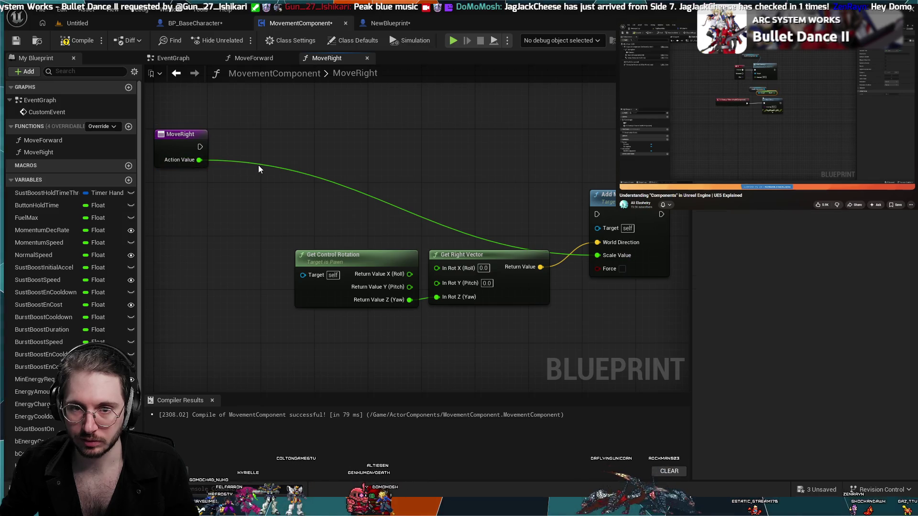
double_click(257, 163)
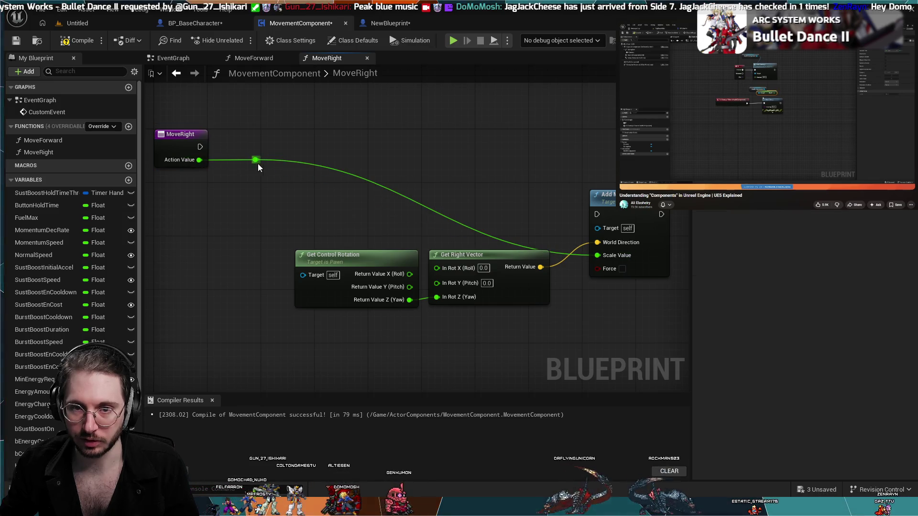
mouse_move(257, 163)
left_mouse_down()
mouse_move(270, 327)
mouse_move(279, 339)
mouse_move(288, 321)
mouse_move(283, 269)
mouse_move(283, 340)
left_mouse_up()
left_click_drag(623, 195, 629, 269)
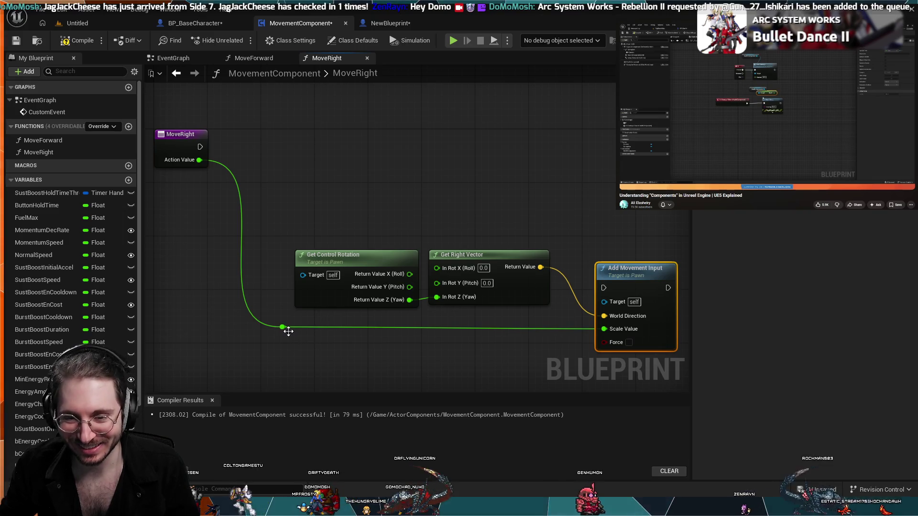
left_click_drag(287, 329, 274, 331)
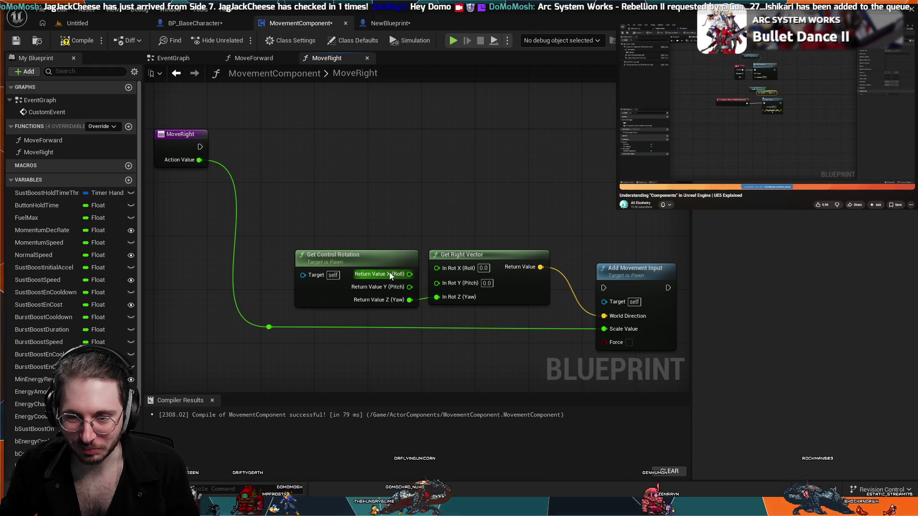
left_click_drag(380, 257, 380, 250)
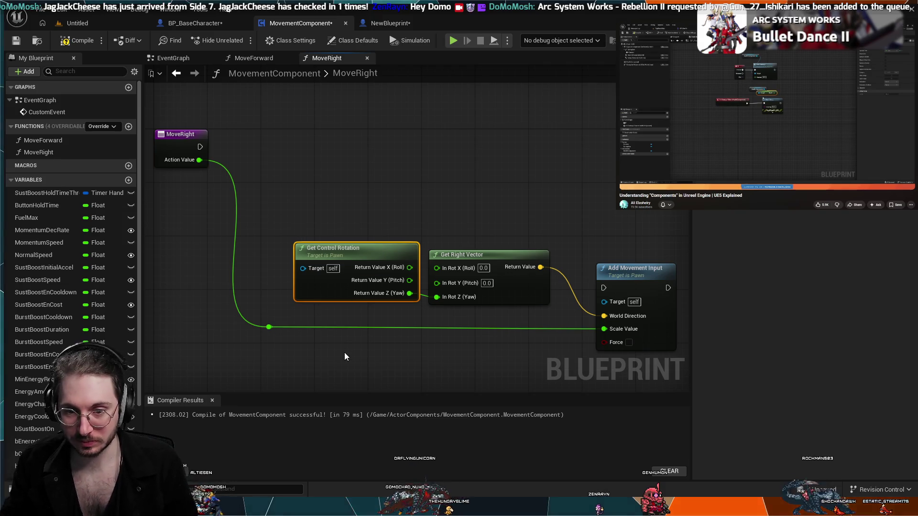
scroll(345, 353, "down", 1)
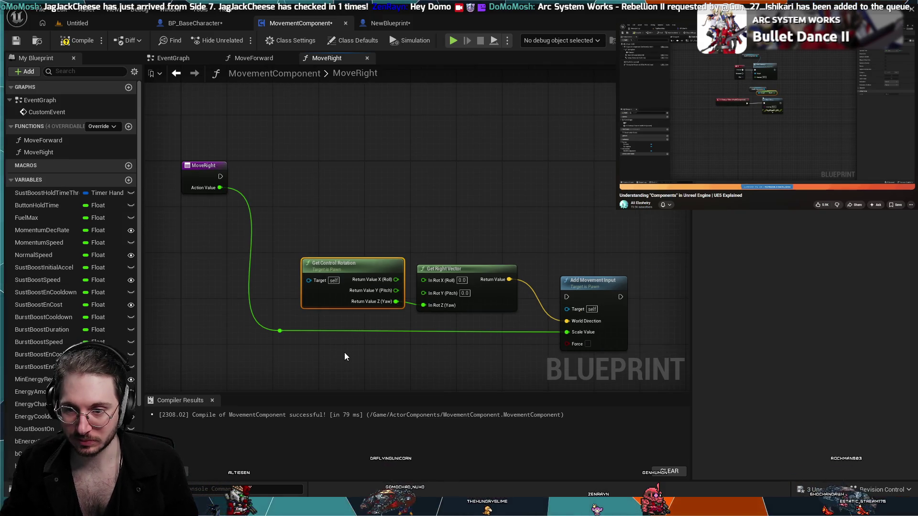
scroll(345, 354, "up", 1)
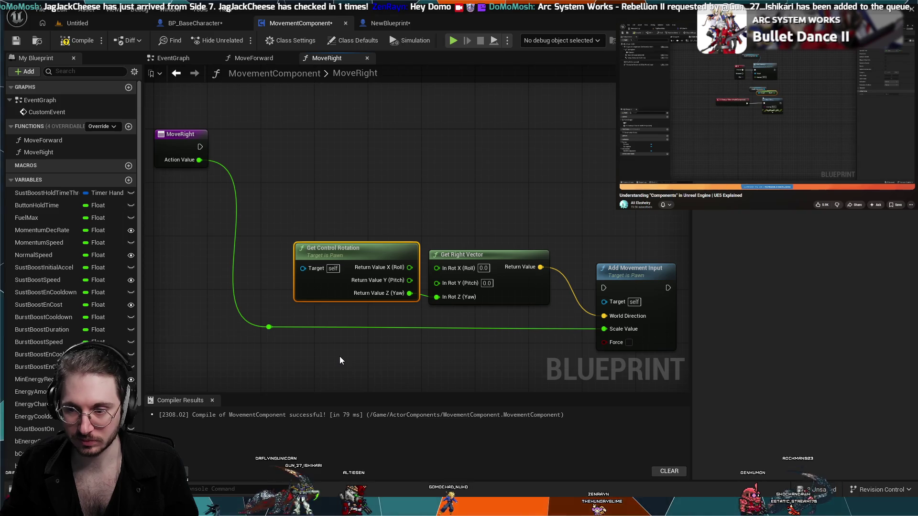
scroll(339, 357, "down", 1)
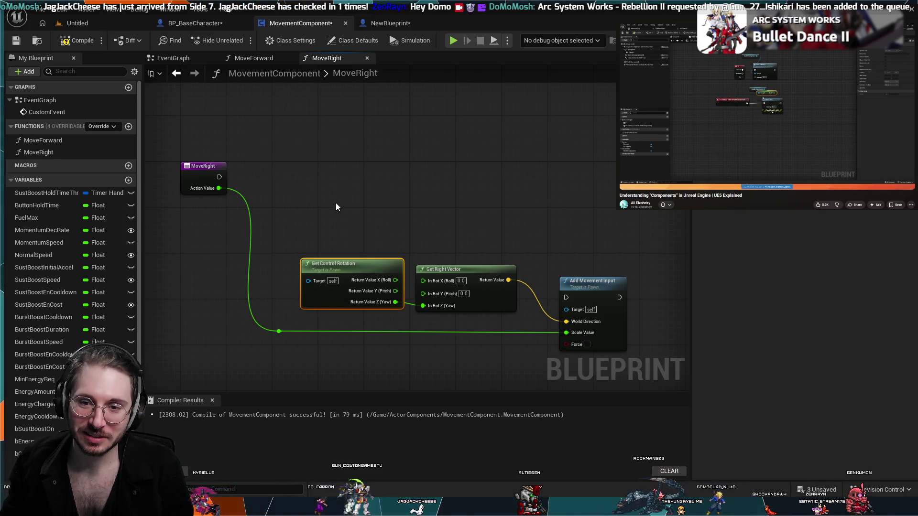
scroll(335, 203, "down", 1)
left_click(196, 23)
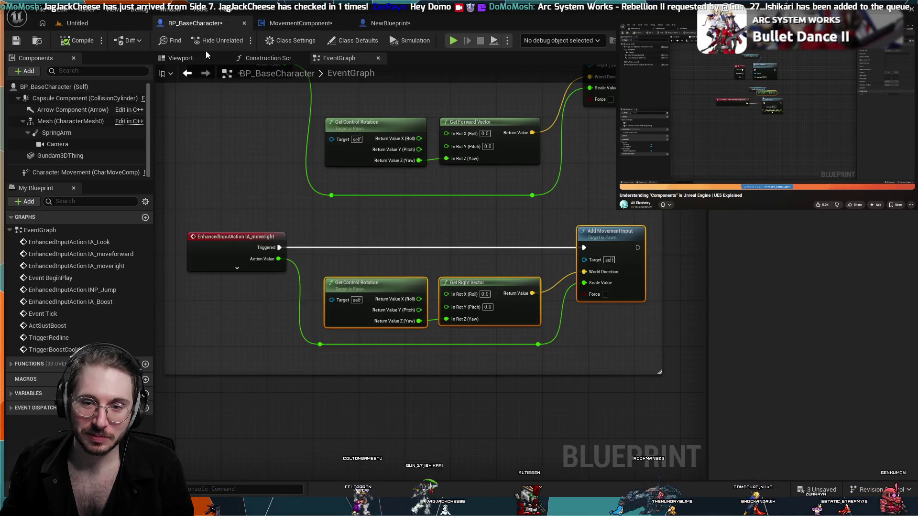
Step: Survey BP_BaseCharacter's graph, NewBlueprint's movement calls and the MoveRight graph
scroll(279, 165, "down", 4)
scroll(287, 165, "down", 2)
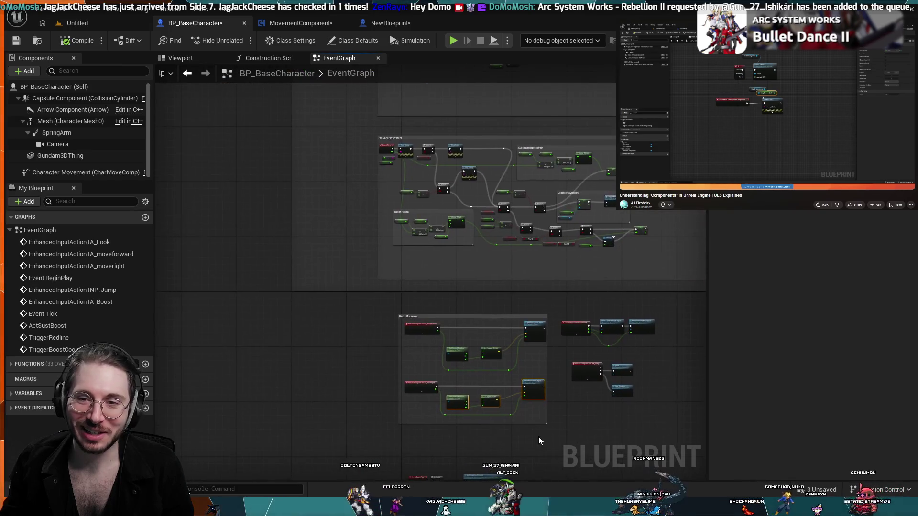
scroll(392, 266, "up", 1)
scroll(392, 265, "down", 1)
mouse_move(392, 266)
left_mouse_down()
mouse_move(383, 354)
mouse_move(379, 184)
left_mouse_up()
left_click(377, 24)
scroll(406, 319, "down", 1)
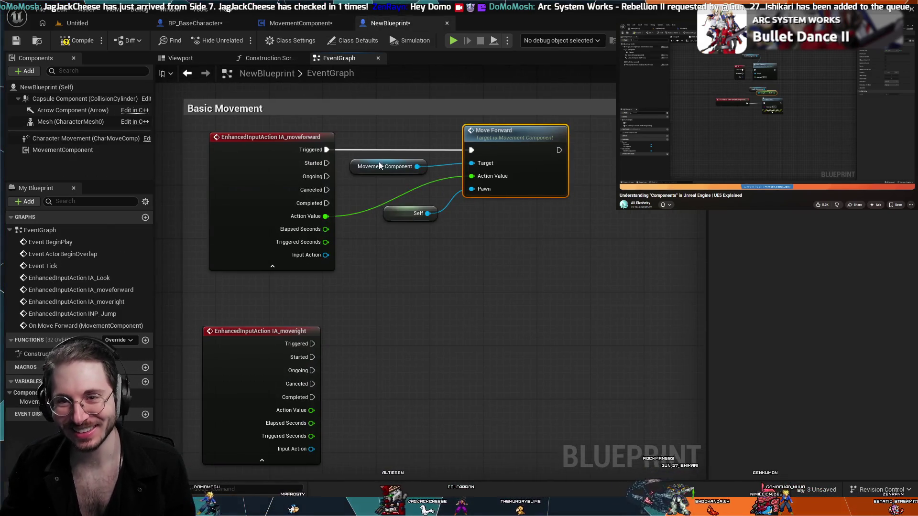
left_click(301, 23)
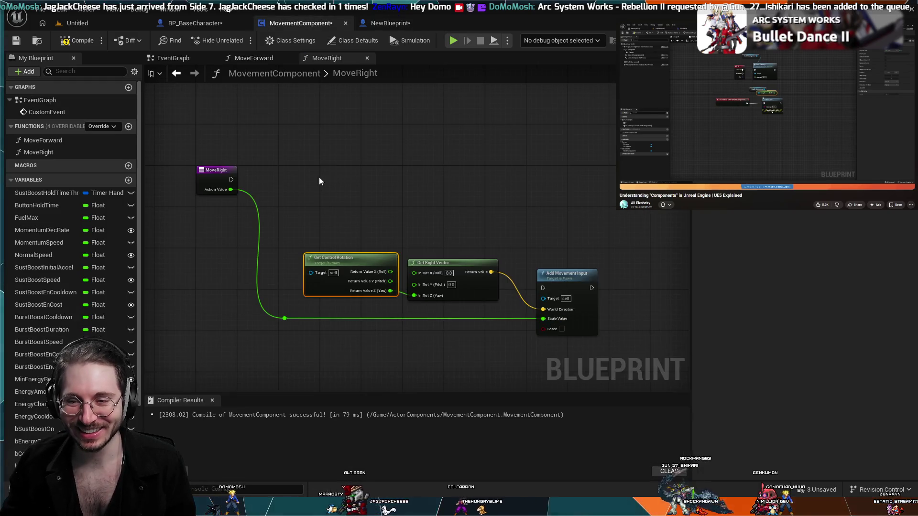
left_click(225, 22)
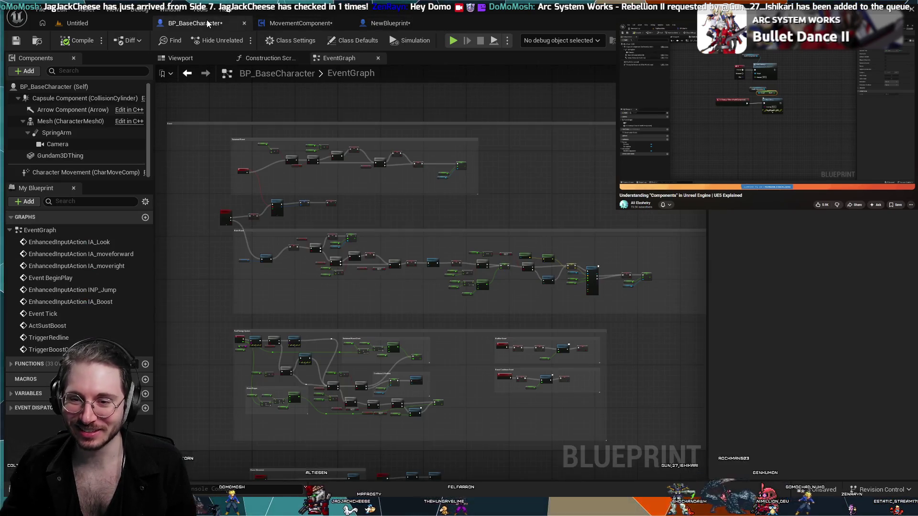
left_click(288, 23)
left_click(200, 23)
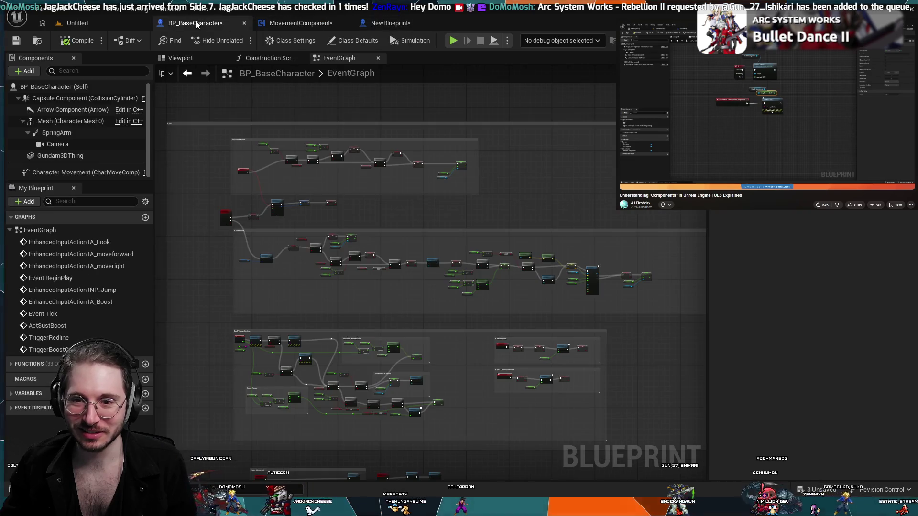
Step: Pan through BP_BaseCharacter's IA_Boost, Sustained Boost Drain, Cooldown & Redline and Fuel/Energy sections
scroll(345, 282, "up", 5)
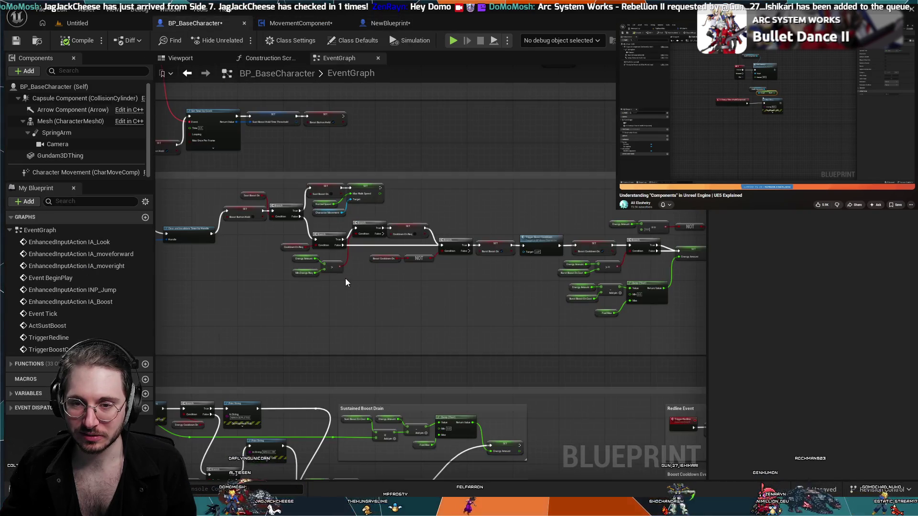
left_click_drag(368, 282, 417, 329)
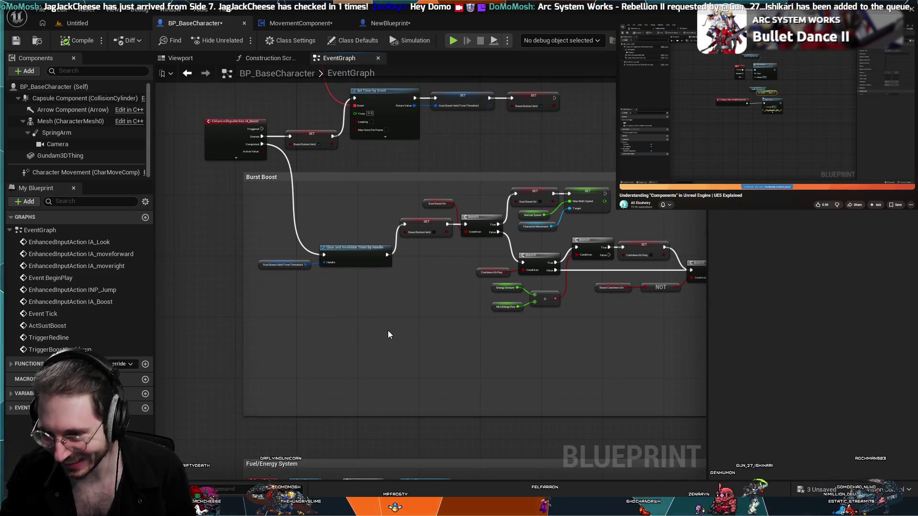
scroll(389, 404, "up", 2)
scroll(388, 389, "down", 3)
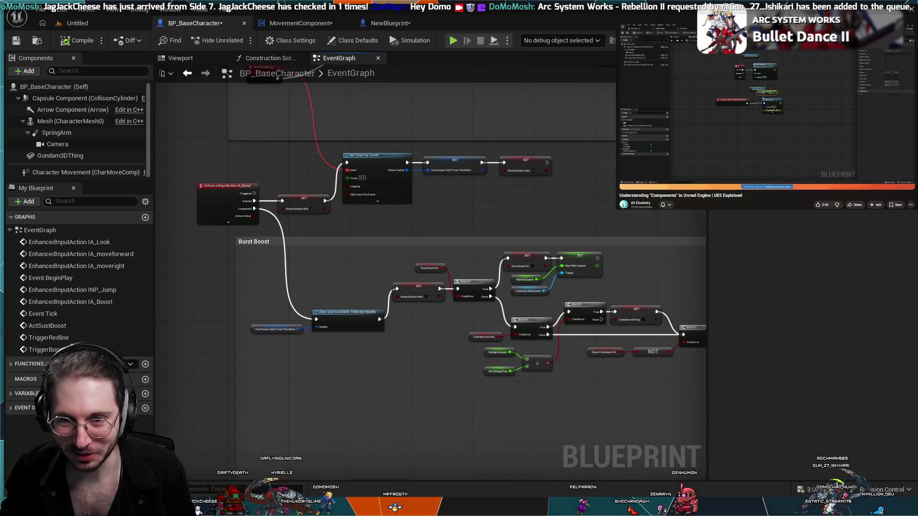
left_click_drag(420, 235, 374, 181)
scroll(409, 311, "up", 3)
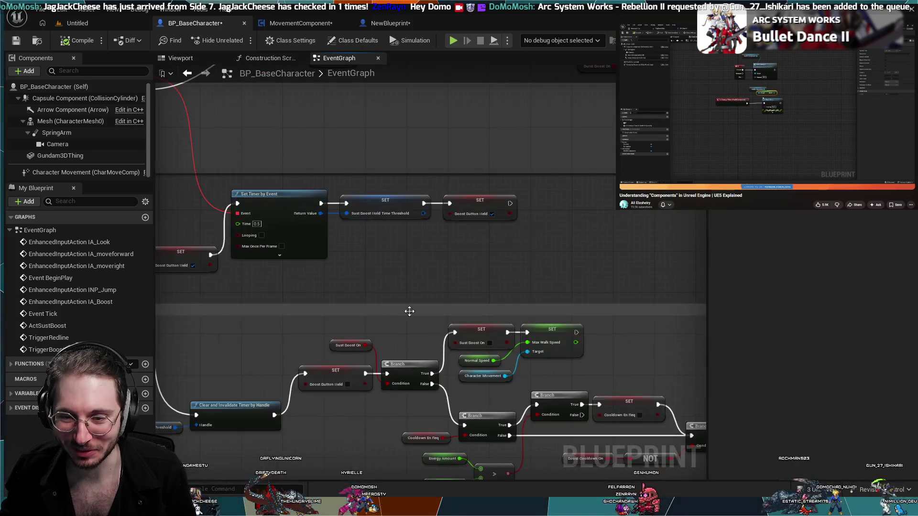
left_click_drag(468, 363, 418, 300)
left_click_drag(364, 382, 556, 186)
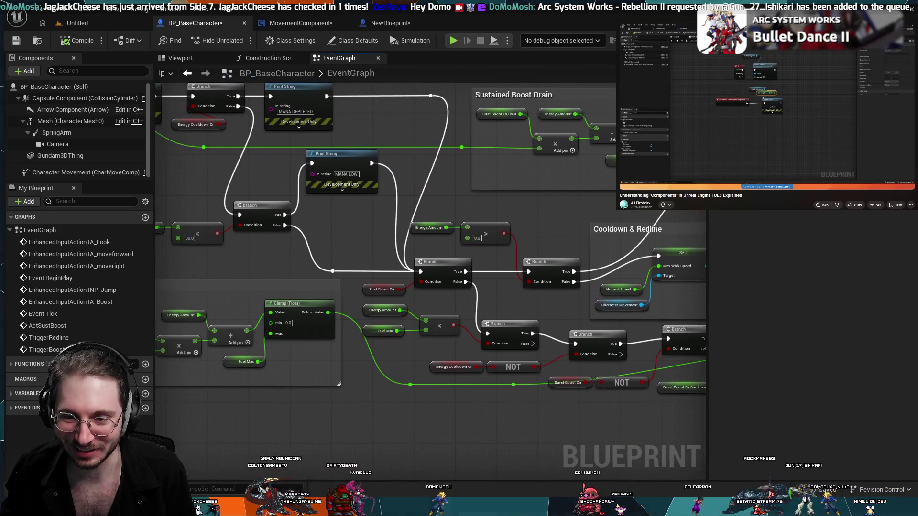
left_click_drag(246, 289, 349, 288)
left_click_drag(260, 189, 327, 281)
mouse_move(387, 132)
left_mouse_down()
mouse_move(328, 176)
mouse_move(313, 205)
mouse_move(327, 249)
mouse_move(357, 263)
mouse_move(377, 319)
mouse_move(525, 398)
left_mouse_up()
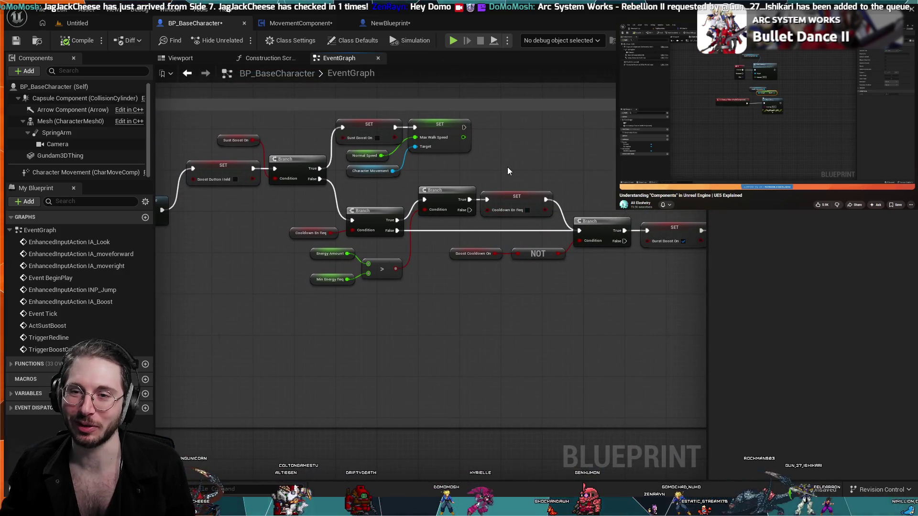
scroll(397, 375, "down", 3)
mouse_move(397, 375)
left_mouse_down()
mouse_move(405, 253)
mouse_move(406, 302)
left_mouse_up()
left_click(306, 23)
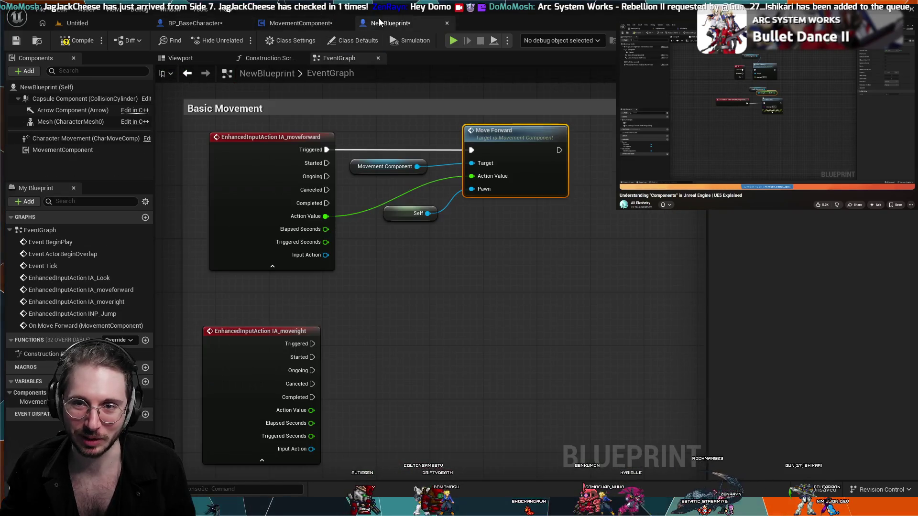
Step: Return to MoveRight's graph and pull a wire from Get Control Rotation's Target input
left_click(297, 57)
left_click(244, 57)
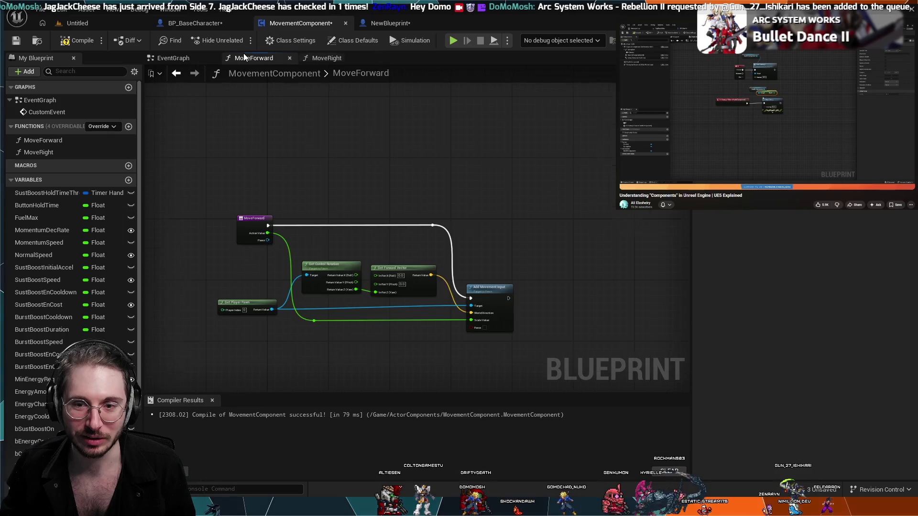
left_click(315, 58)
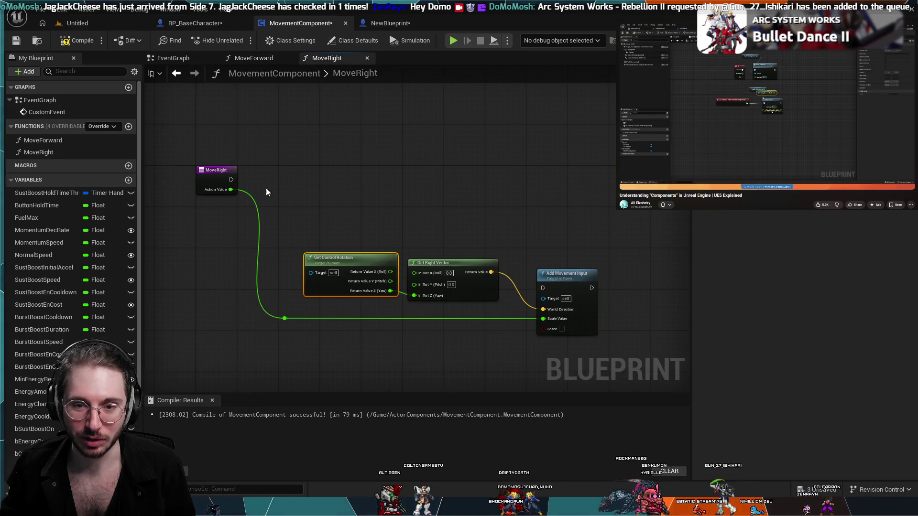
left_click(187, 309)
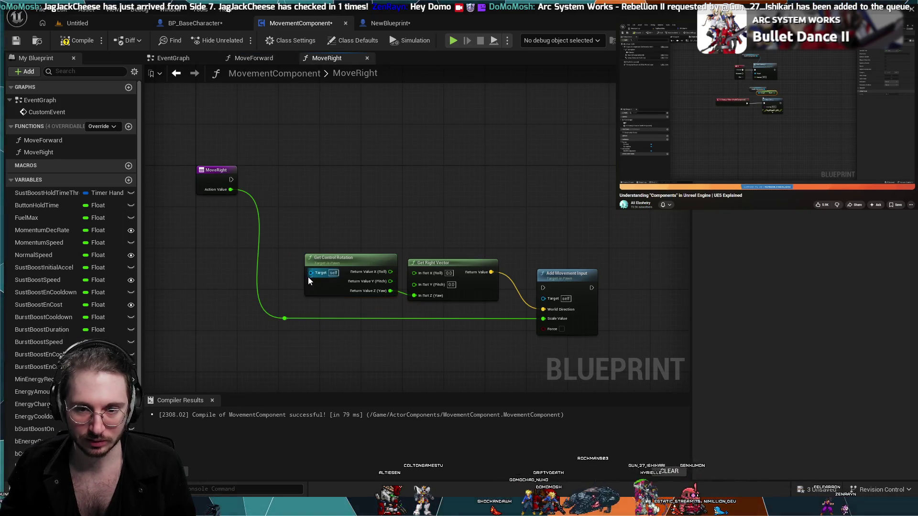
mouse_move(311, 272)
left_mouse_down()
mouse_move(187, 299)
mouse_move(310, 274)
mouse_move(219, 289)
mouse_move(236, 294)
left_mouse_up()
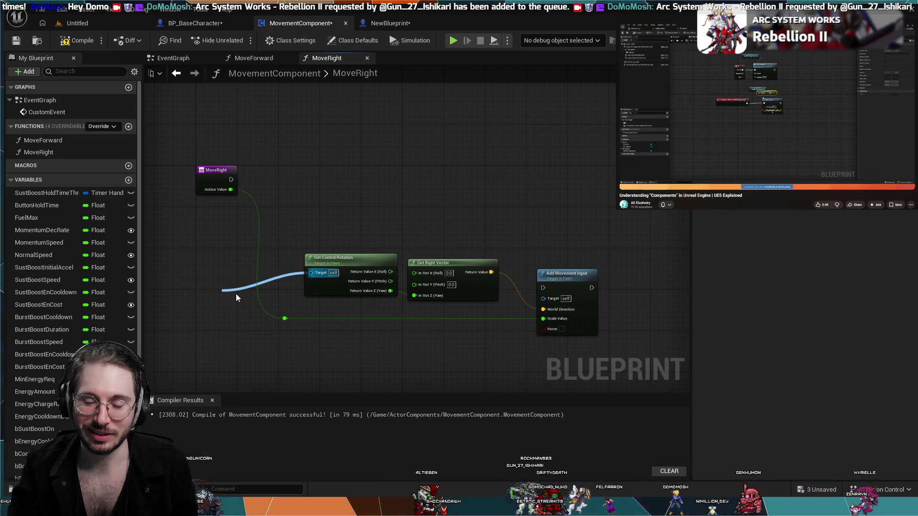
Step: Add a Get Player Pawn node feeding both Targets and align Get Control Rotation and Get Right Vector
left_click(272, 352)
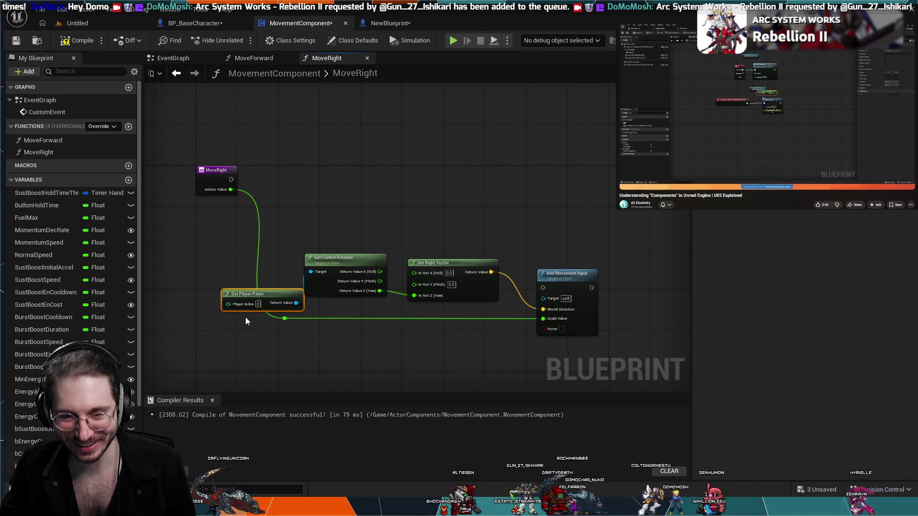
mouse_move(250, 295)
left_mouse_down()
mouse_move(197, 288)
mouse_move(191, 309)
mouse_move(543, 298)
left_mouse_up()
mouse_move(203, 311)
left_mouse_down()
mouse_move(214, 286)
mouse_move(205, 292)
left_mouse_up()
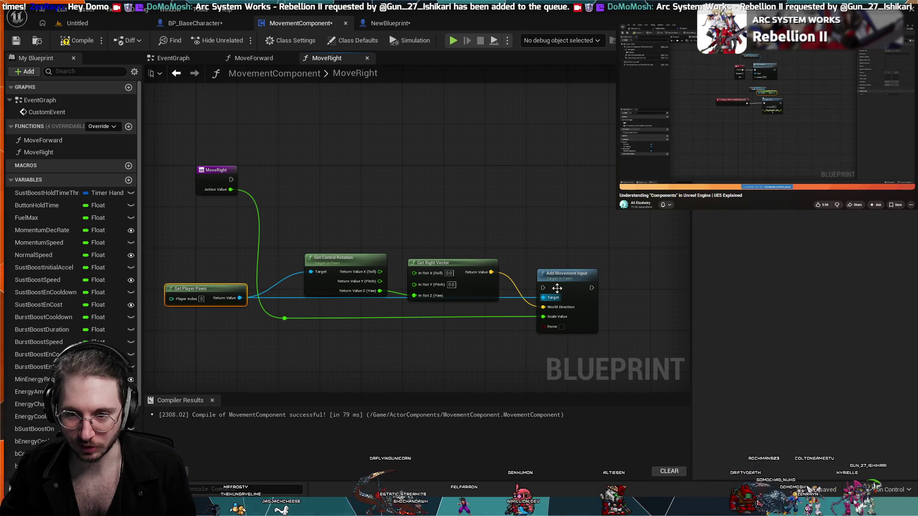
left_click_drag(367, 257, 364, 234)
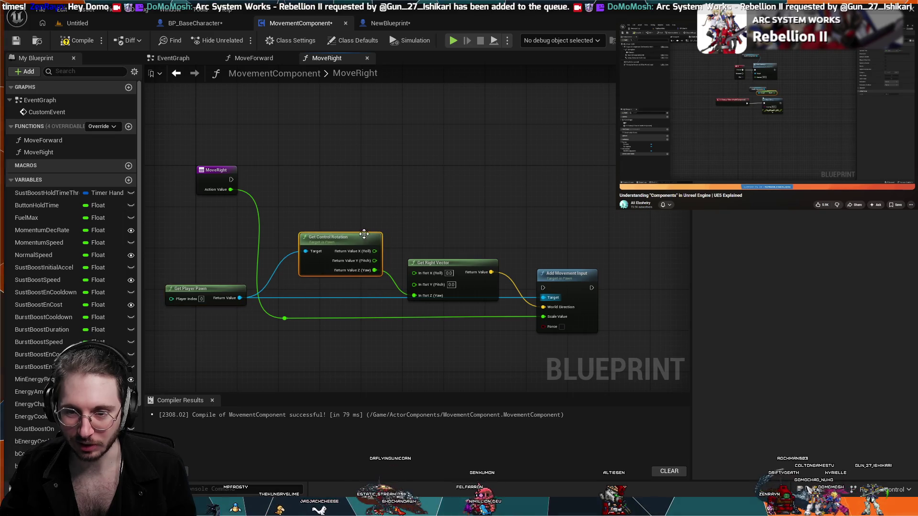
left_click_drag(446, 259, 442, 235)
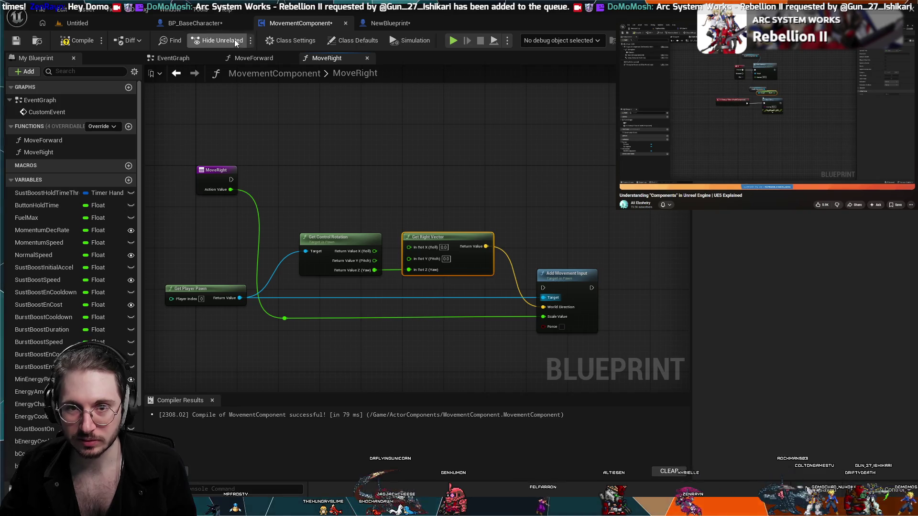
Step: Connect MoveRight's execution output to Add Movement Input, matching MoveForward
left_click(256, 57)
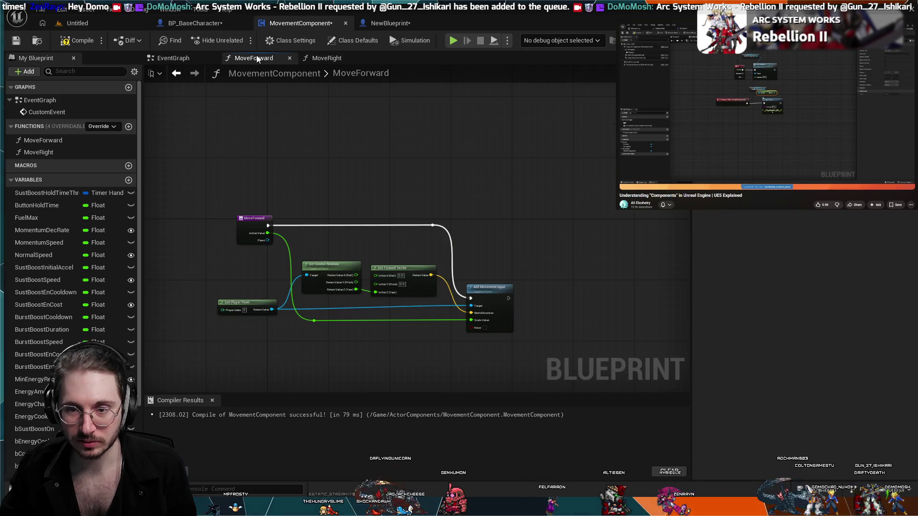
left_click(308, 58)
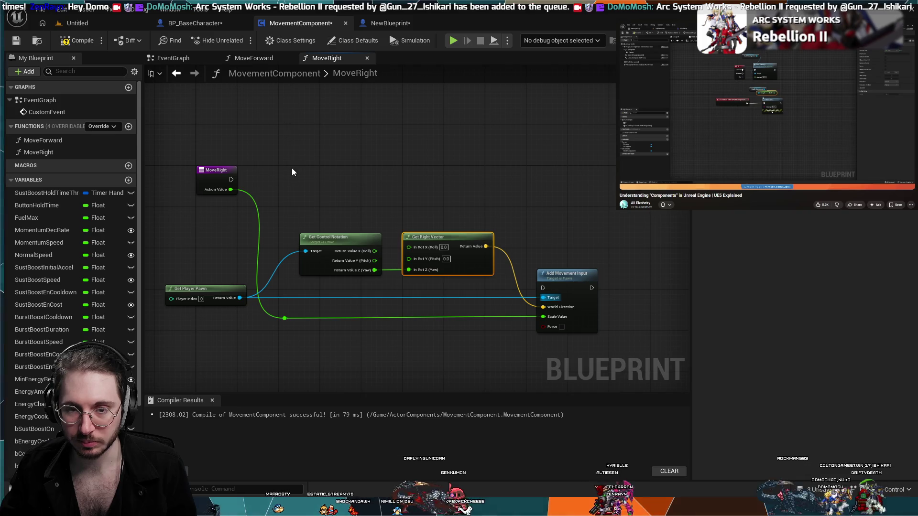
mouse_move(232, 179)
left_mouse_down()
mouse_move(558, 288)
mouse_move(543, 288)
left_mouse_up()
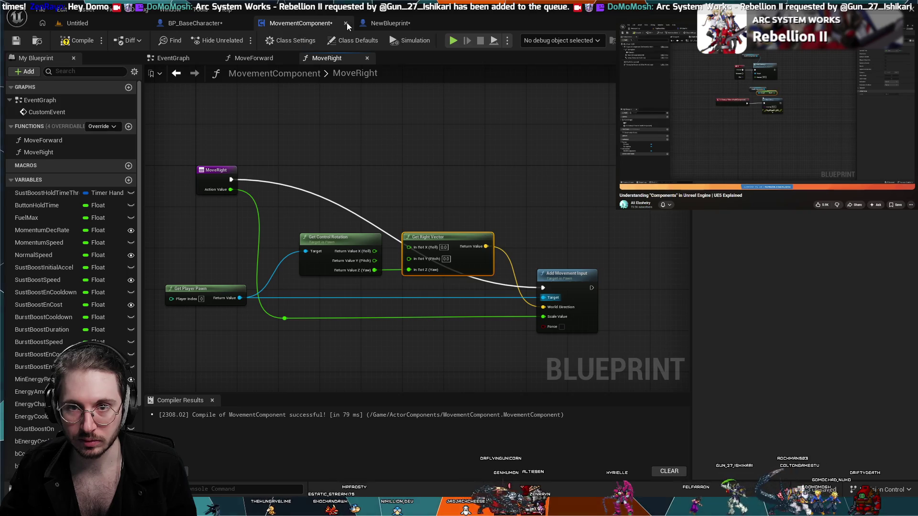
Step: Check the finished MoveRight function against NewBlueprint and BP_BaseCharacter's move-right logic
left_click(383, 21)
left_click(310, 25)
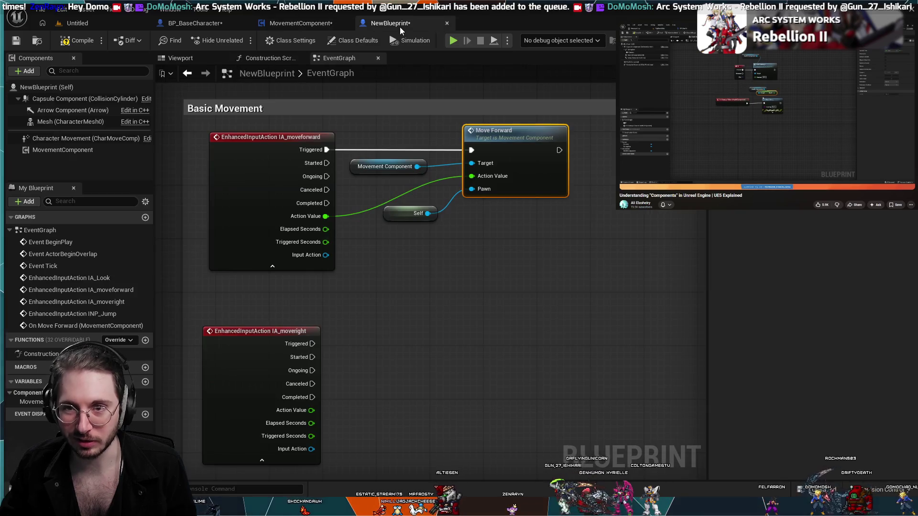
left_click(400, 27)
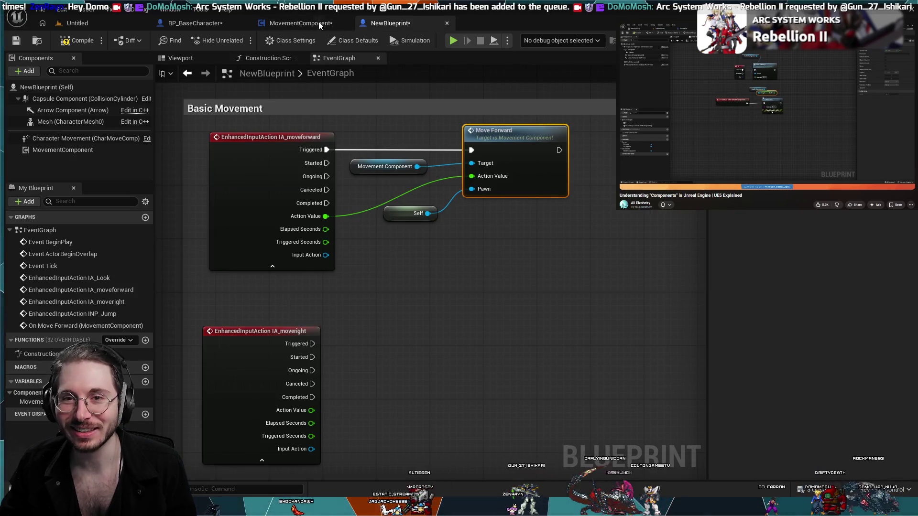
left_click(319, 25)
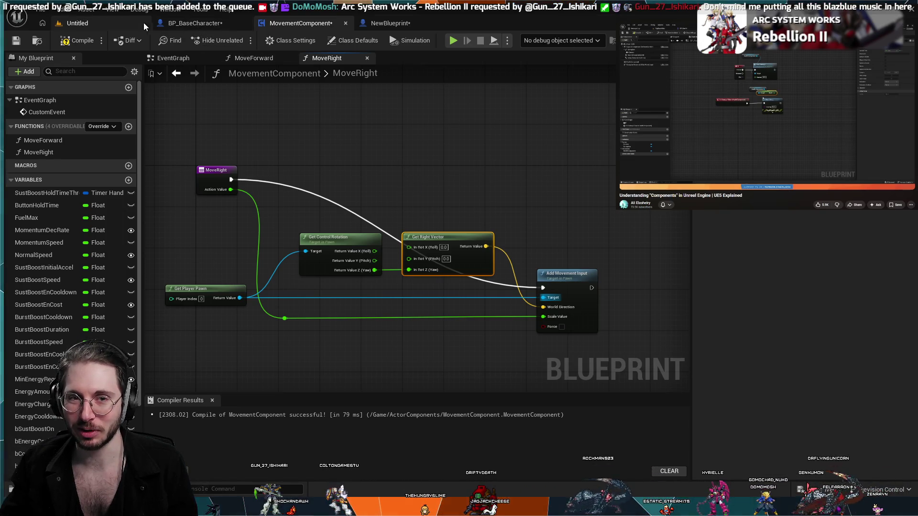
left_click(196, 23)
scroll(302, 166, "down", 3)
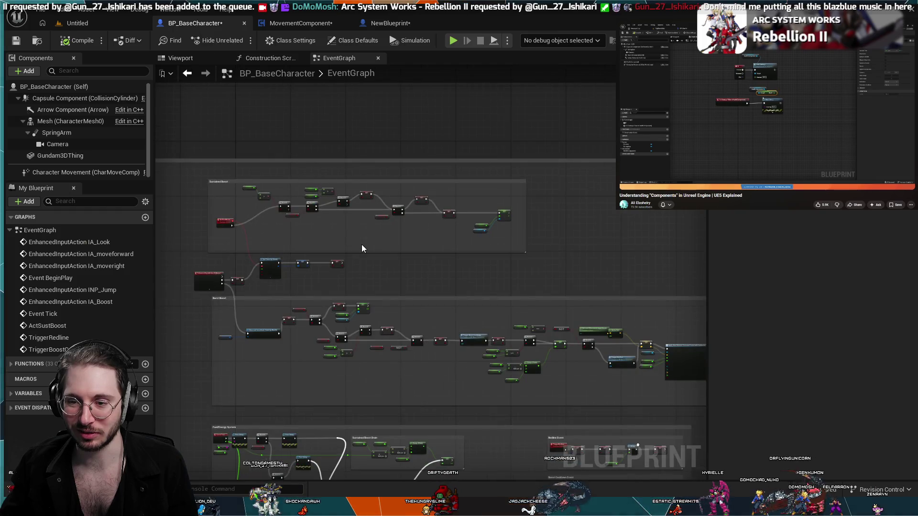
scroll(371, 232, "up", 4)
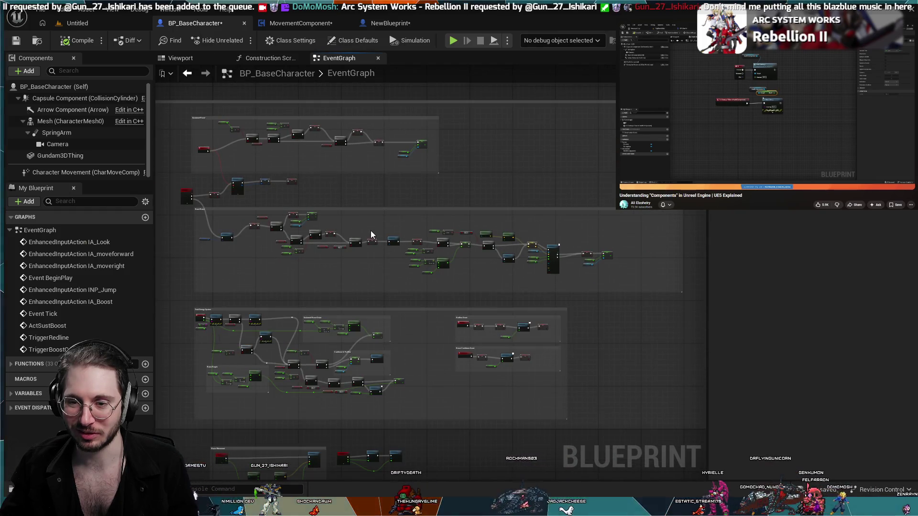
scroll(381, 204, "down", 2)
left_click(296, 22)
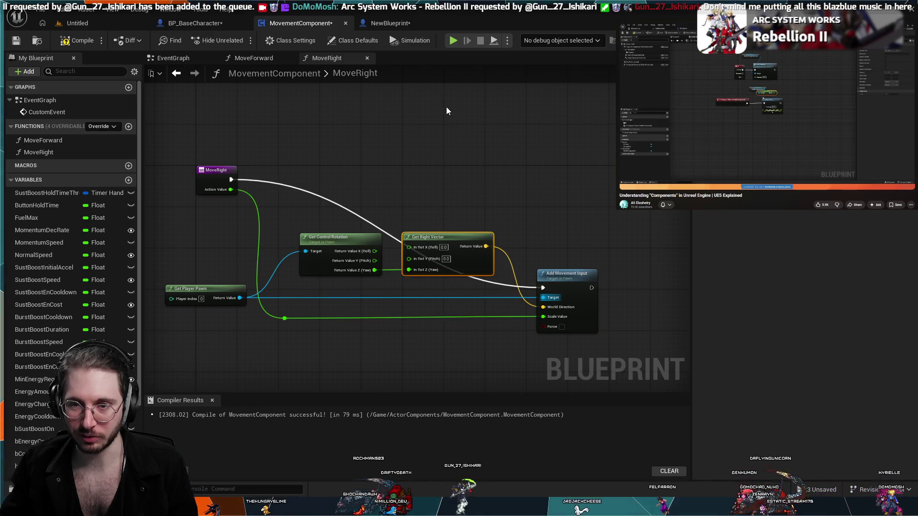
Step: Flip between NewBlueprint and MovementComponent's MoveForward and MoveRight graphs, ending on MoveRight
left_click(380, 21)
left_click(303, 22)
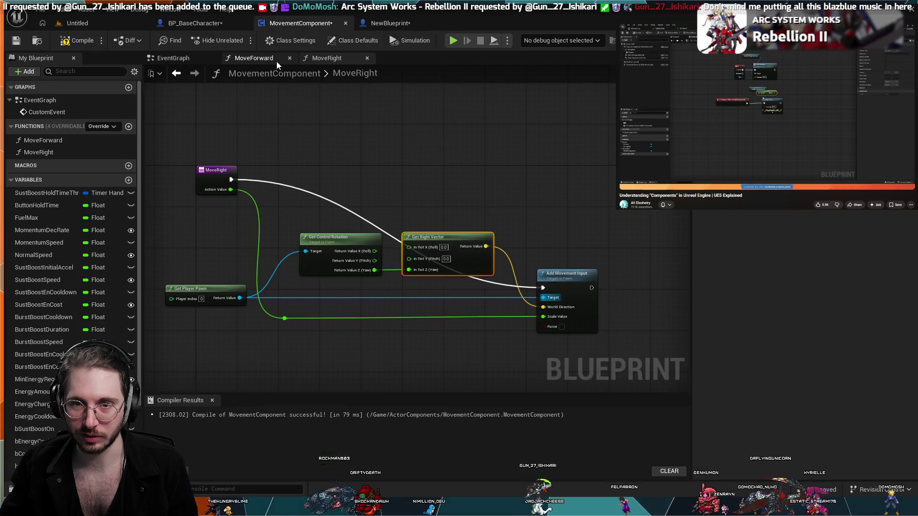
left_click(277, 60)
left_click(333, 57)
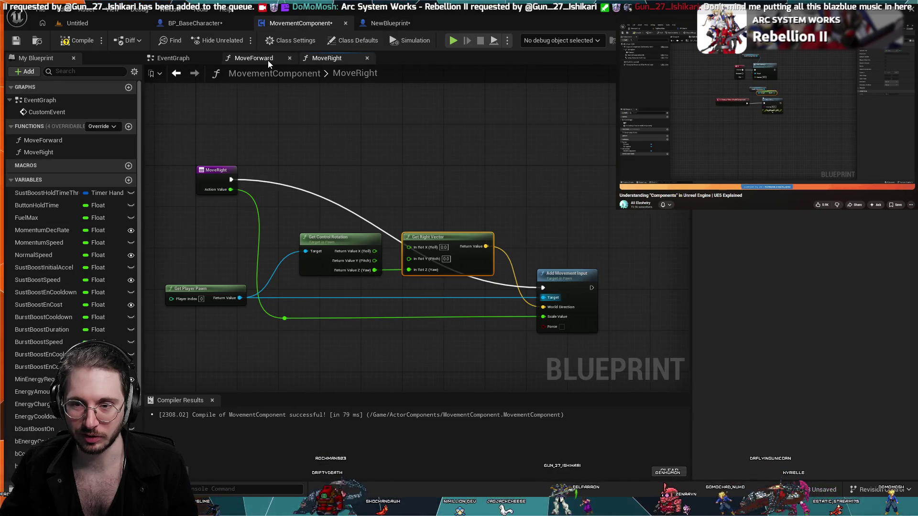
left_click(268, 61)
left_click(326, 59)
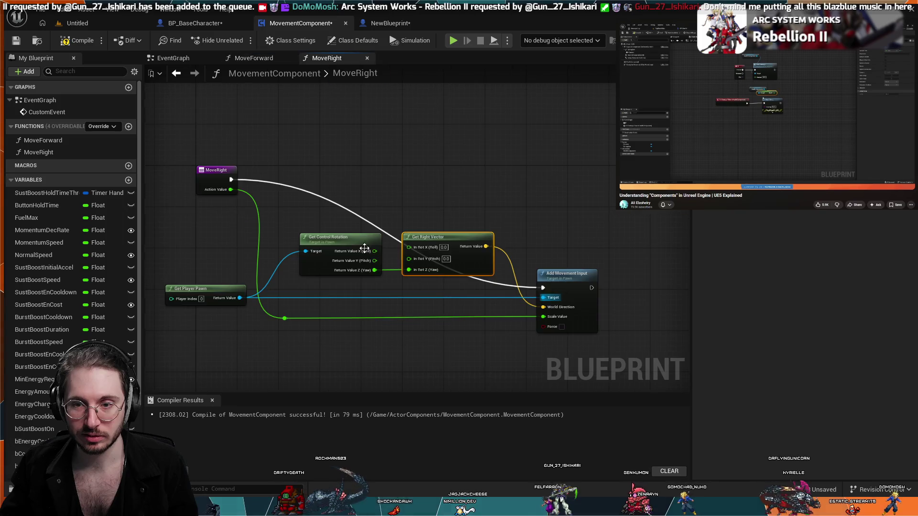
Step: Add a reroute point on MoveRight's exec wire, lift it above the nodes, then view NewBlueprint's EventGraph
double_click(380, 228)
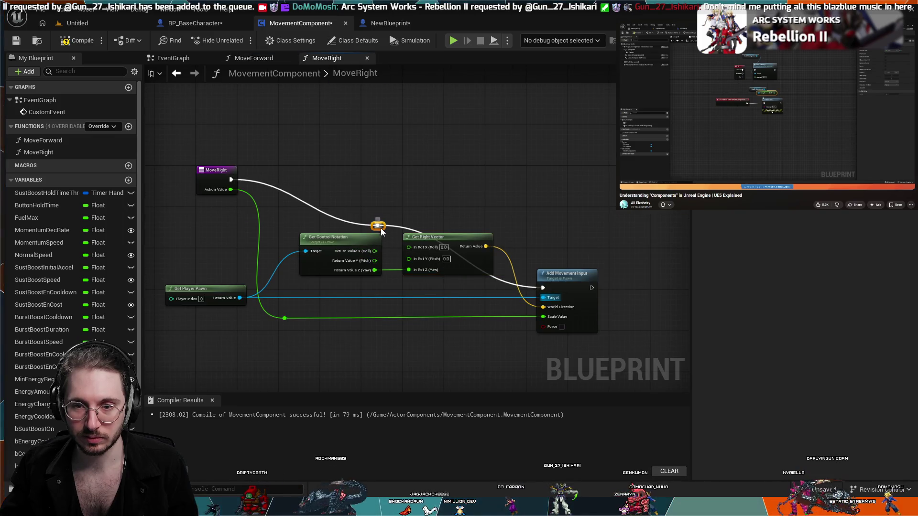
mouse_move(383, 230)
left_mouse_down()
mouse_move(393, 215)
mouse_move(526, 189)
mouse_move(516, 196)
mouse_move(497, 181)
left_mouse_up()
left_click(546, 179)
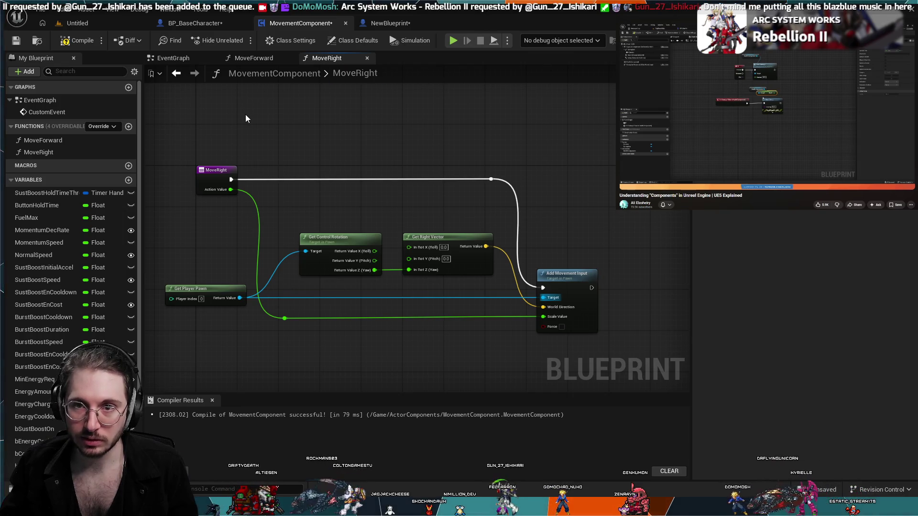
left_click(390, 23)
left_click_drag(417, 324, 421, 300)
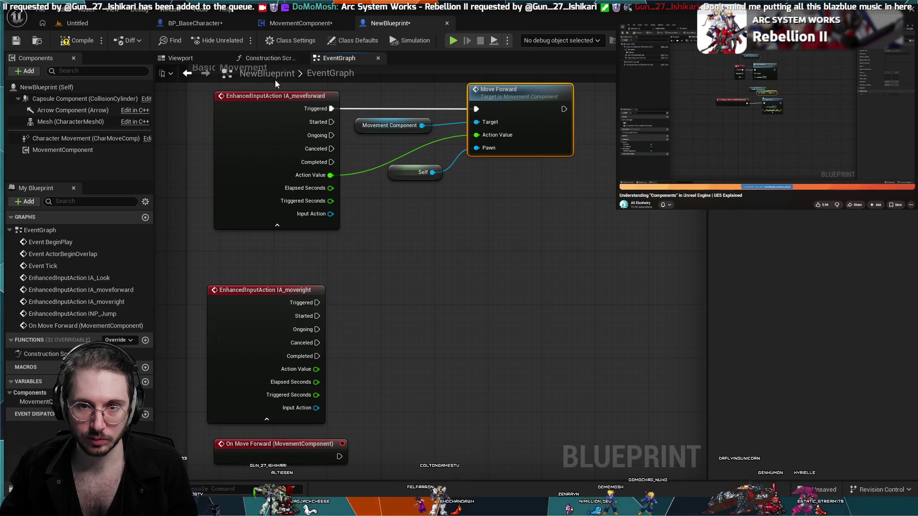
Step: Look over NewBlueprint's Construction Script and EventGraph, checking MoveRight in between
left_click(274, 59)
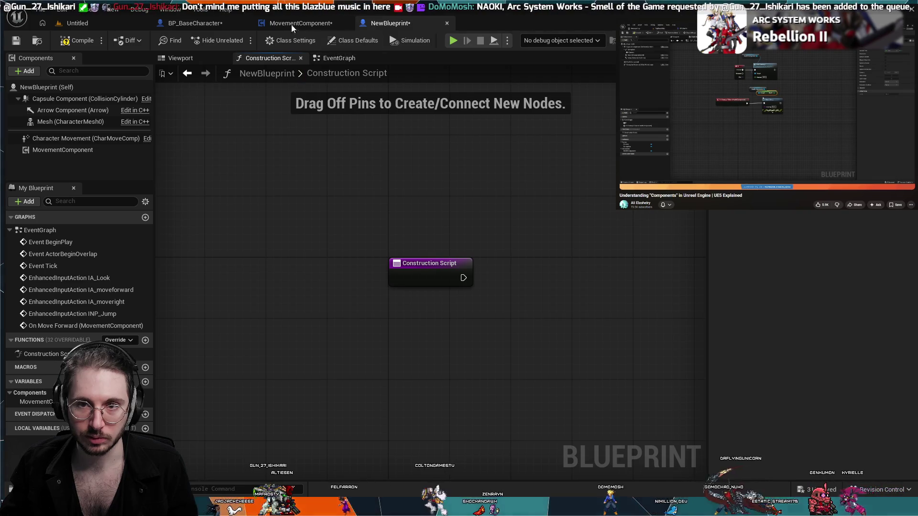
left_click(328, 24)
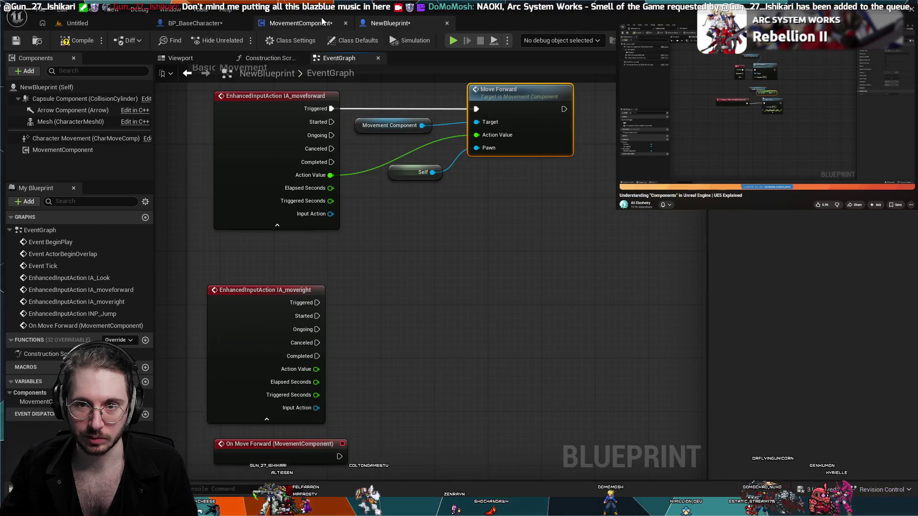
left_click(335, 58)
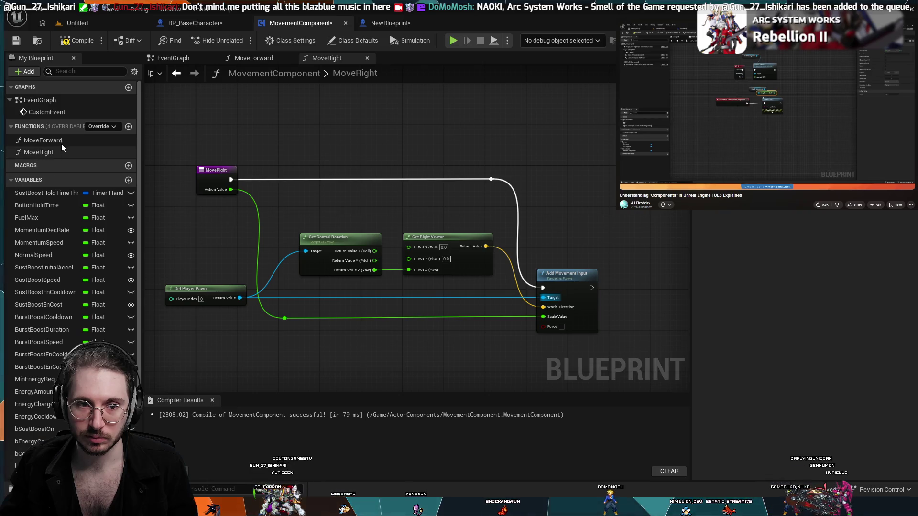
left_click(395, 25)
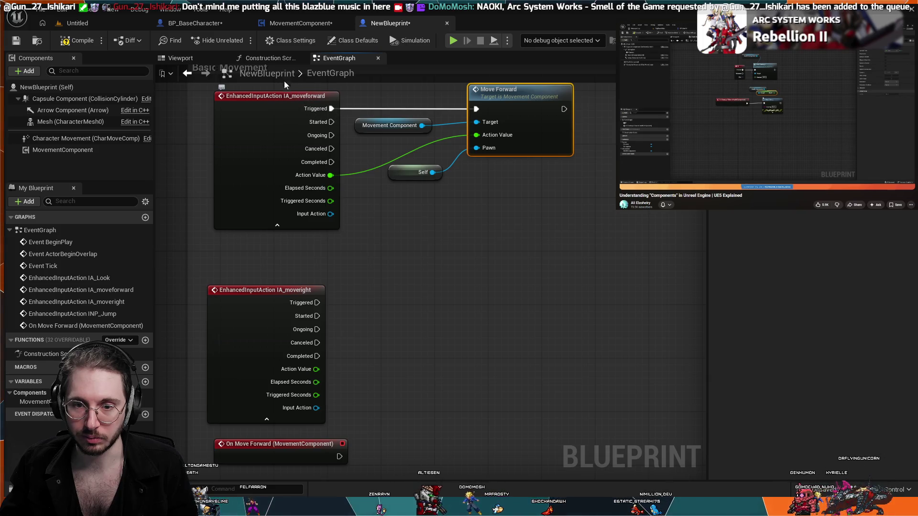
left_click(215, 23)
left_click(330, 24)
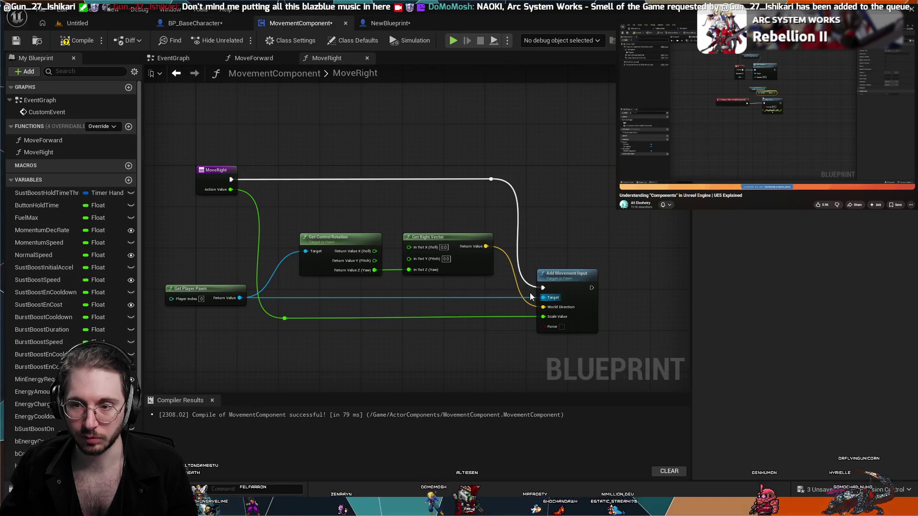
Step: Review MovementComponent's EventGraph and MoveForward graph, then settle on MoveRight
left_click(241, 56)
left_click(182, 58)
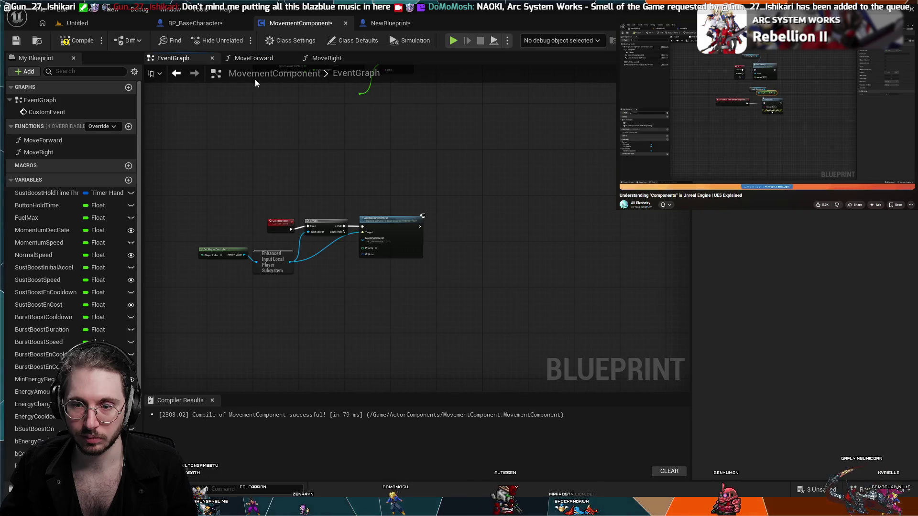
mouse_move(373, 297)
left_mouse_down()
mouse_move(416, 339)
mouse_move(446, 310)
left_mouse_up()
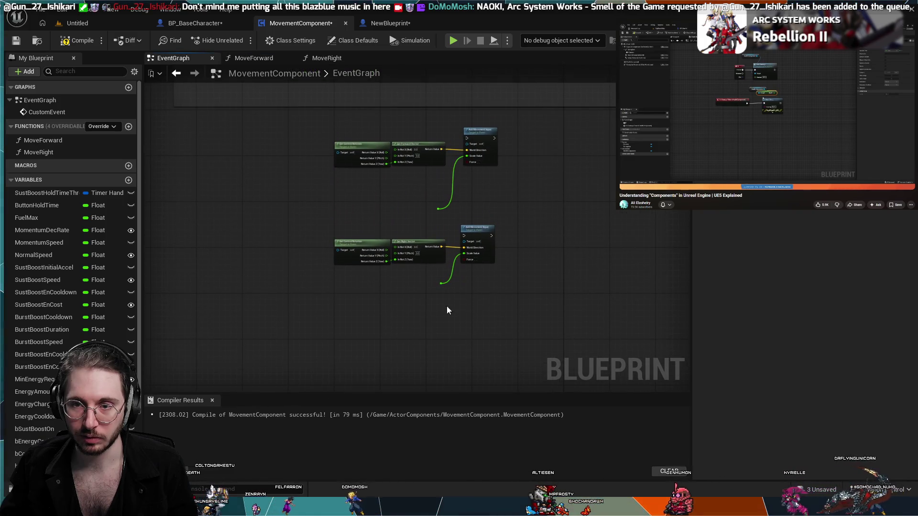
left_click(256, 58)
scroll(482, 209, "up", 3)
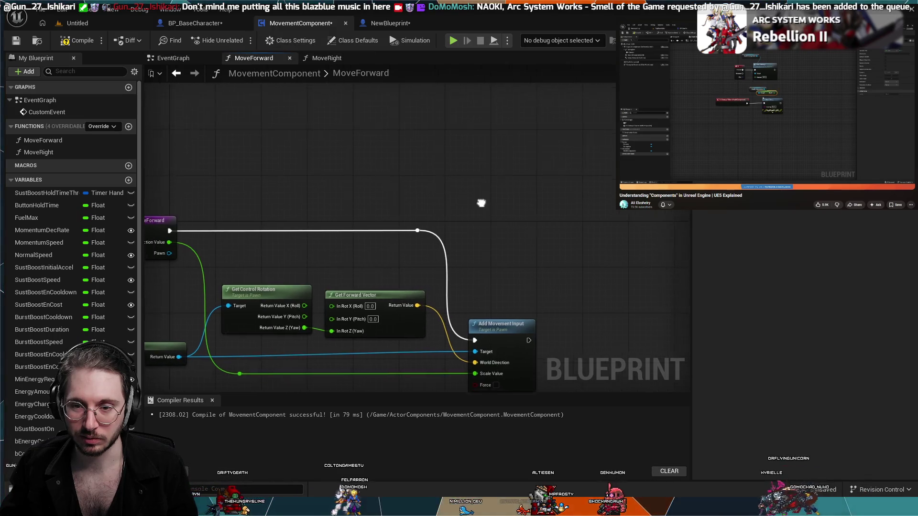
left_click_drag(482, 206, 550, 141)
left_click(324, 59)
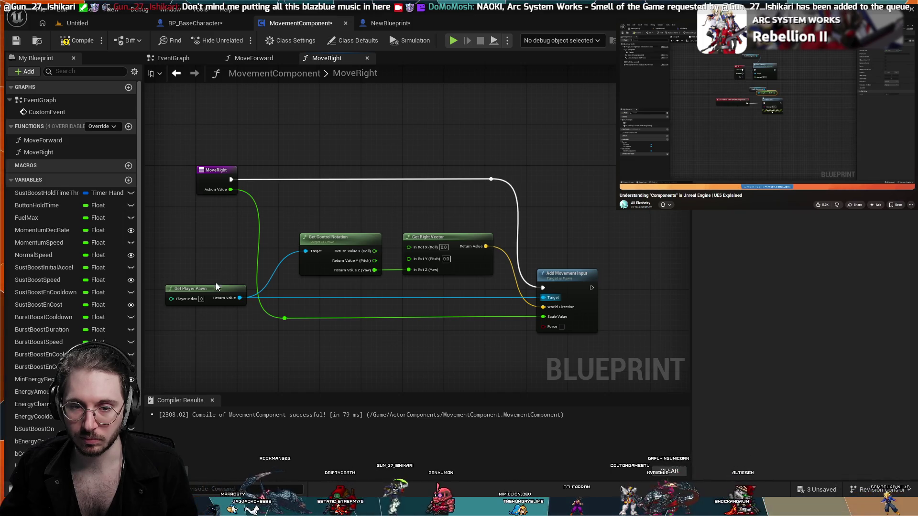
left_click(201, 300)
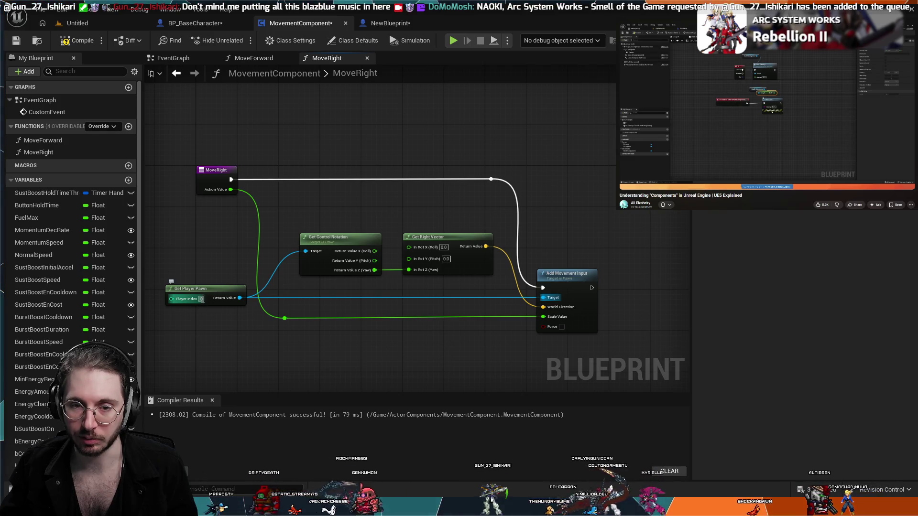
left_click(210, 269)
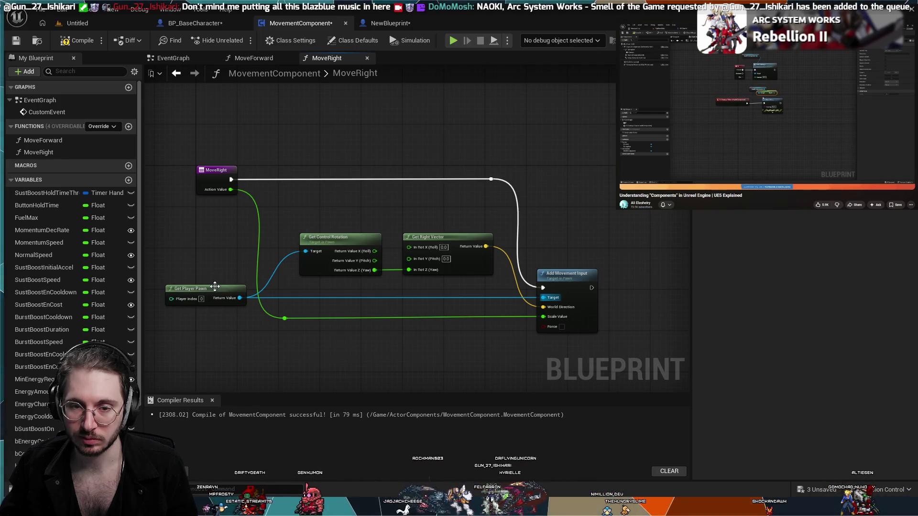
scroll(201, 299, "up", 2)
left_click_drag(201, 299, 275, 296)
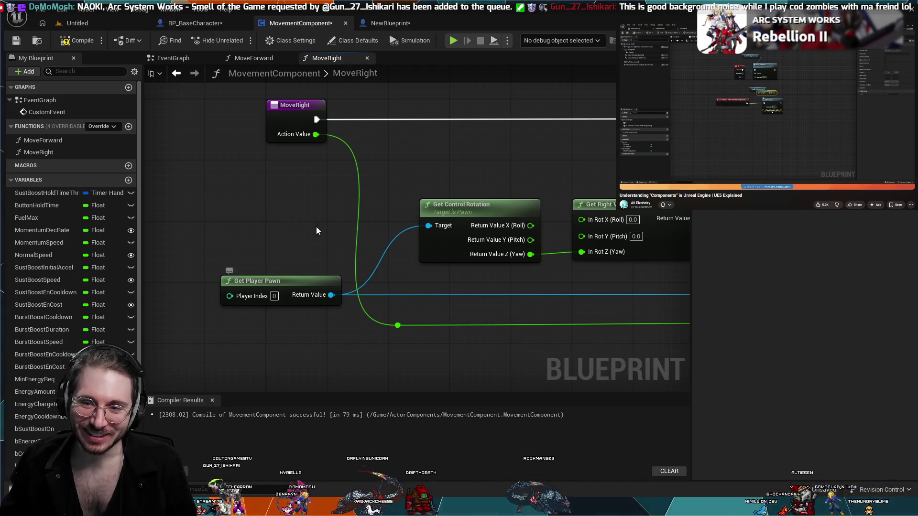
scroll(286, 231, "down", 2)
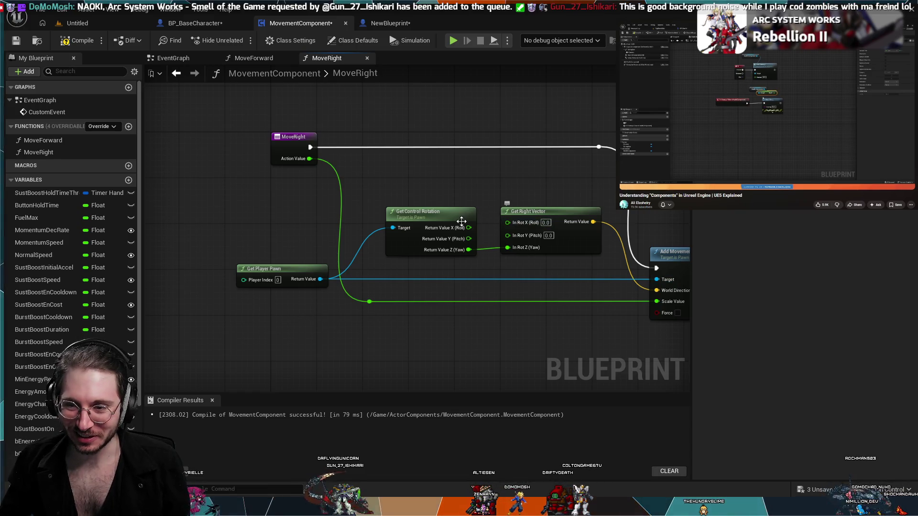
Step: Nudge Get Control Rotation up and Get Right Vector left, then compile MovementComponent successfully
left_click_drag(449, 217, 449, 212)
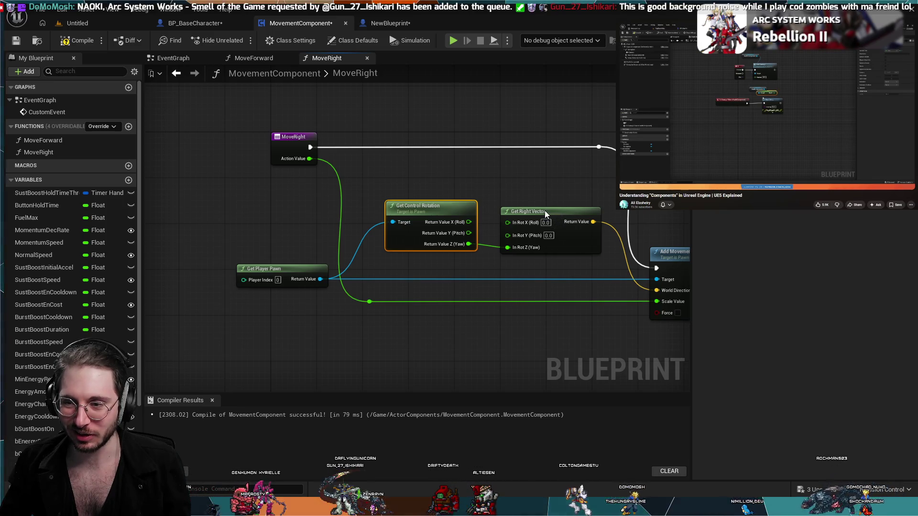
left_click_drag(544, 211, 532, 210)
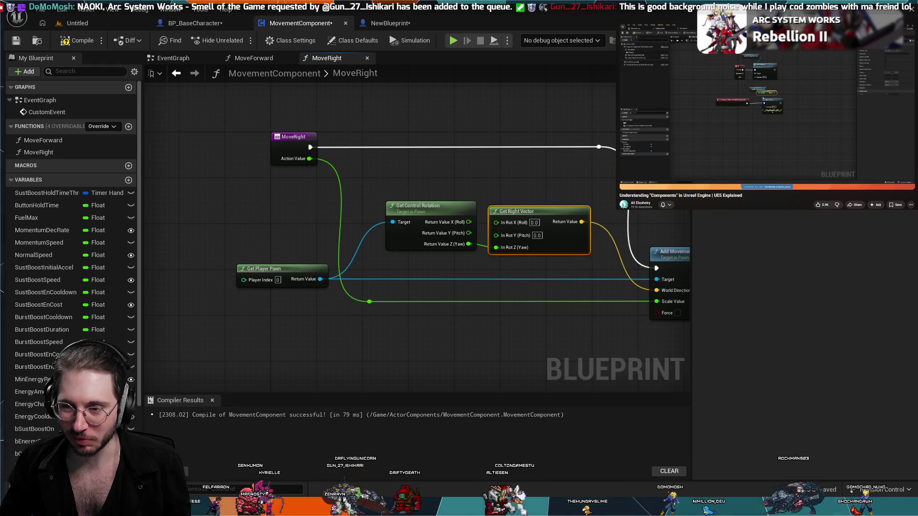
left_click_drag(559, 182, 512, 176)
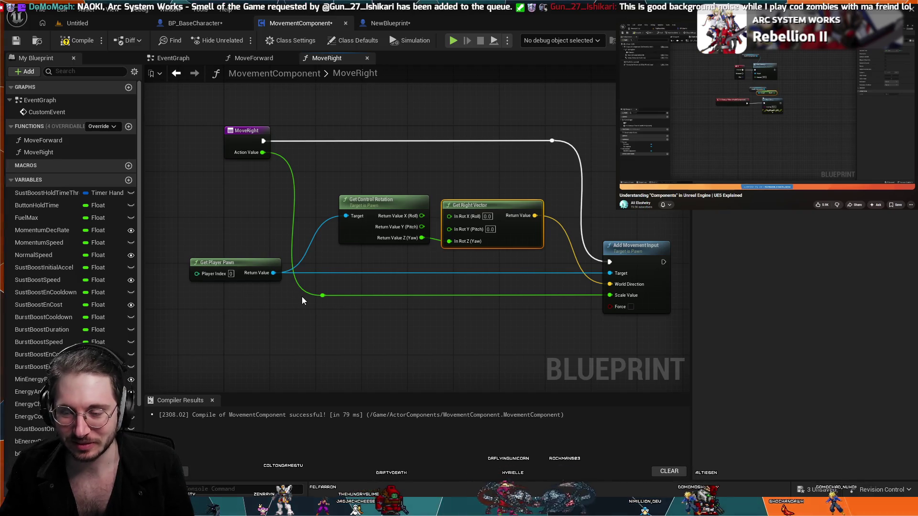
scroll(299, 309, "up", 4)
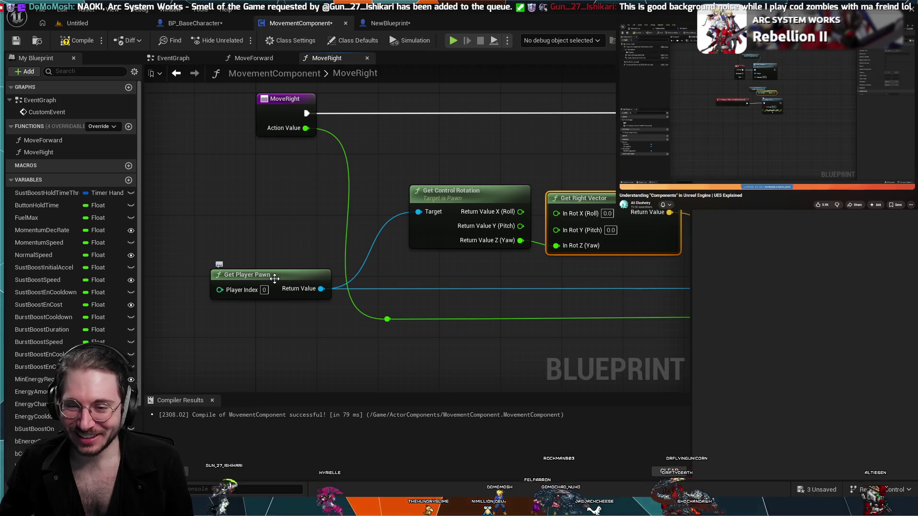
scroll(275, 234, "down", 1)
scroll(274, 234, "down", 1)
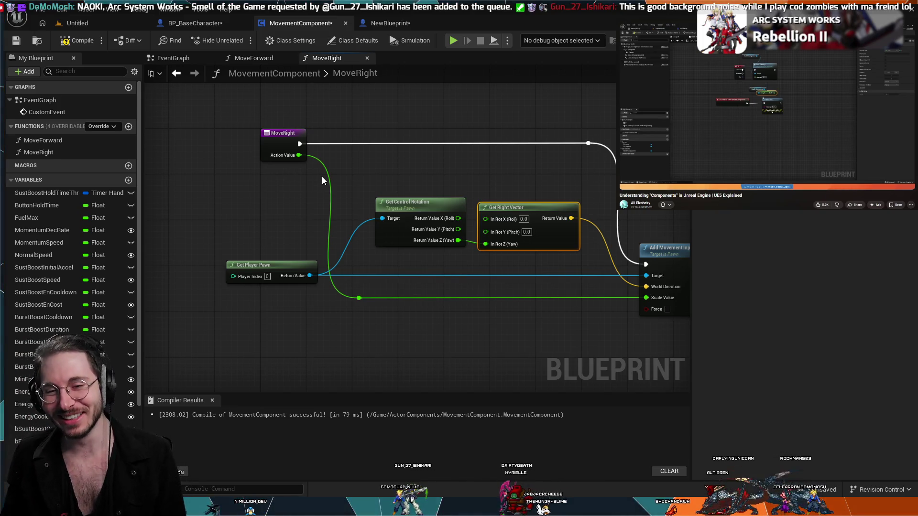
left_click_drag(308, 234, 263, 225)
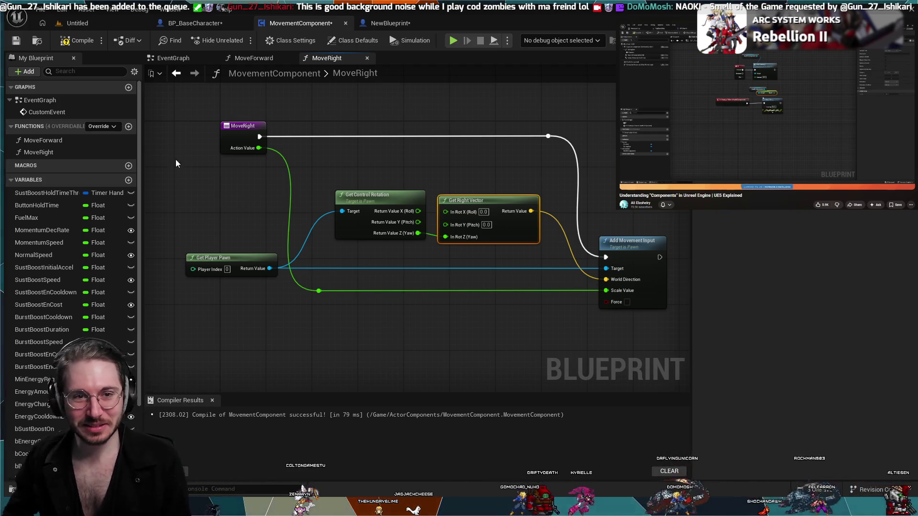
left_click(62, 39)
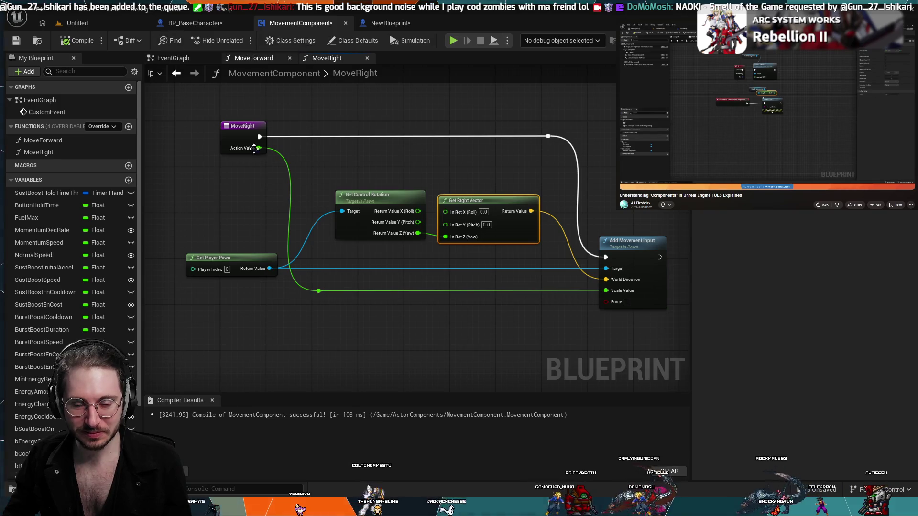
scroll(390, 306, "down", 2)
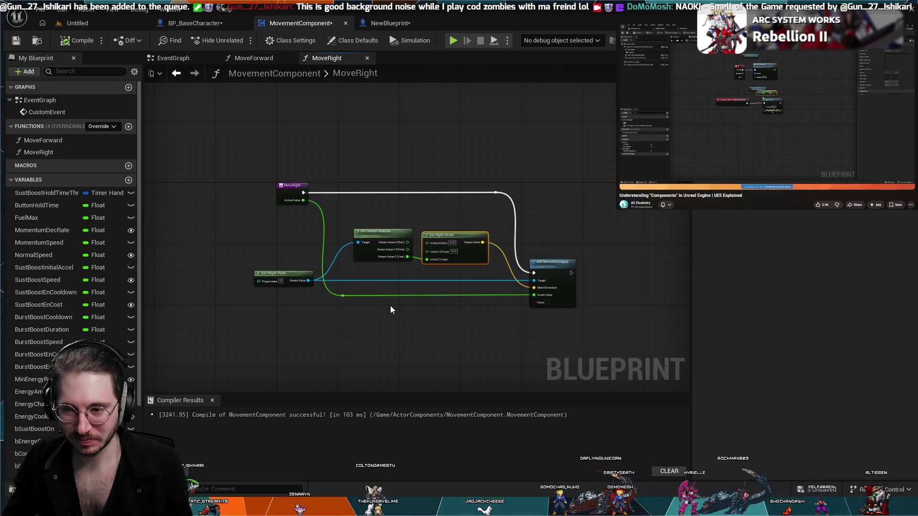
scroll(391, 306, "up", 1)
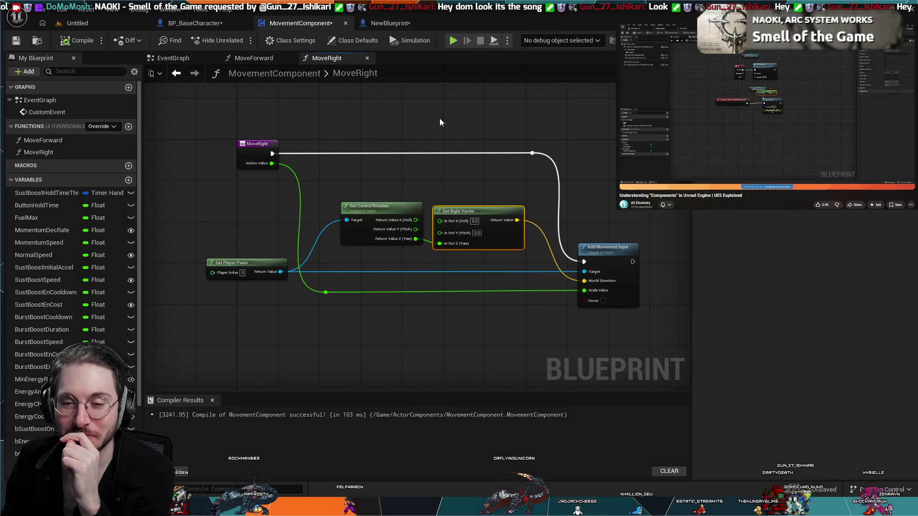
scroll(622, 175, "up", 1)
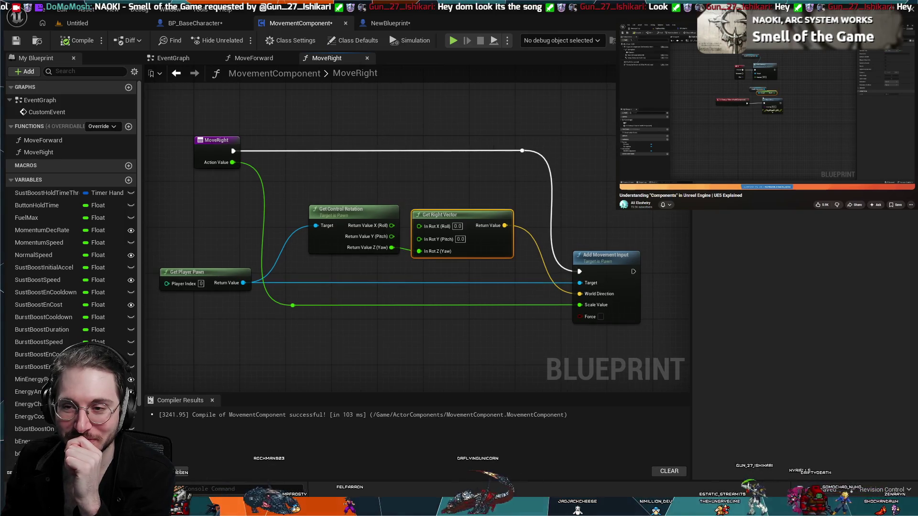
scroll(624, 177, "down", 1)
mouse_move(408, 98)
left_mouse_down()
mouse_move(445, 125)
mouse_move(423, 125)
left_mouse_up()
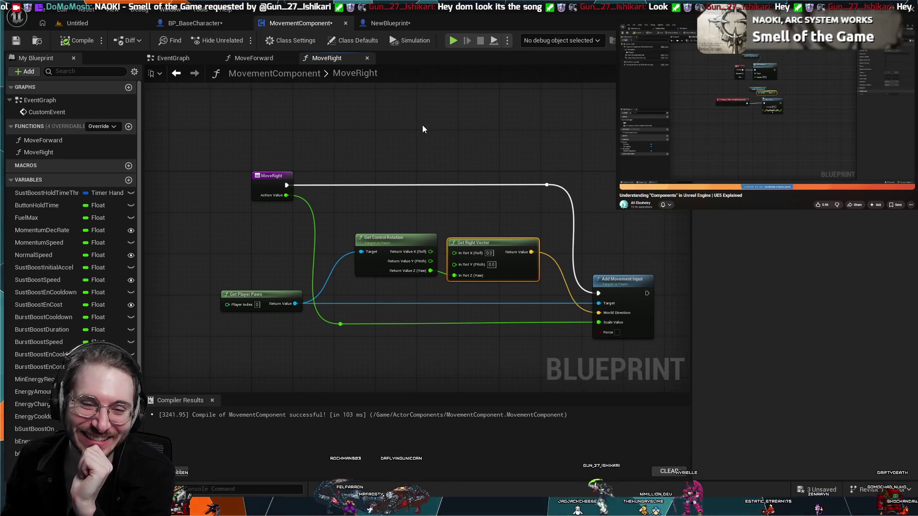
scroll(423, 124, "down", 1)
scroll(610, 219, "up", 1)
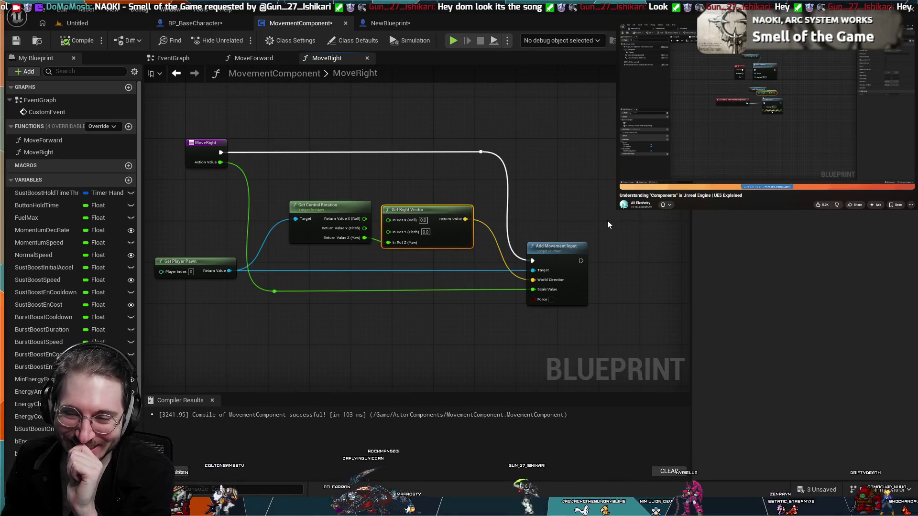
left_click_drag(607, 220, 631, 209)
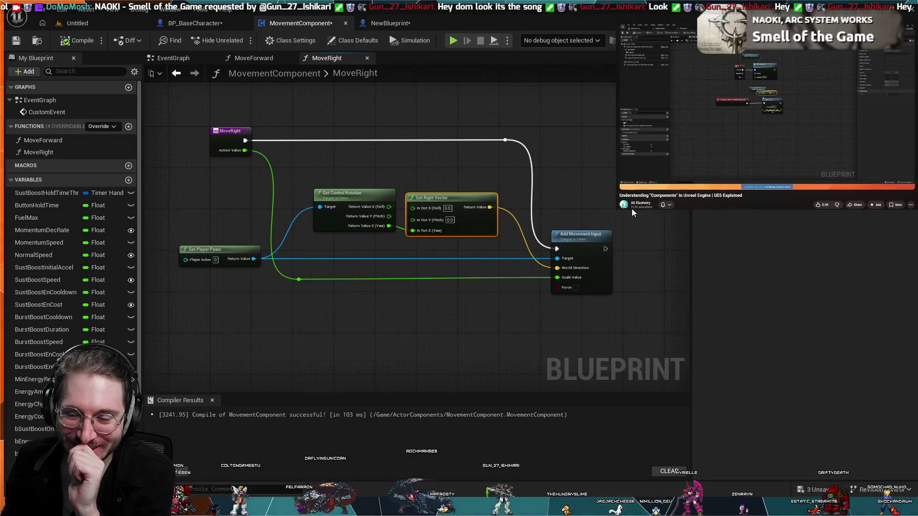
left_click_drag(584, 188, 607, 223)
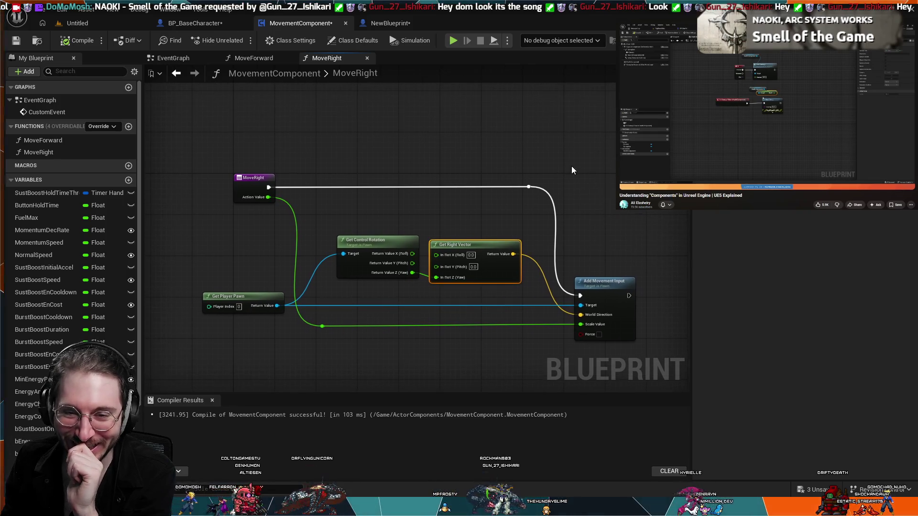
scroll(572, 165, "up", 1)
scroll(572, 165, "down", 1)
mouse_move(571, 159)
left_mouse_down()
mouse_move(602, 154)
mouse_move(568, 176)
mouse_move(569, 166)
mouse_move(542, 156)
mouse_move(561, 137)
mouse_move(548, 133)
left_mouse_up()
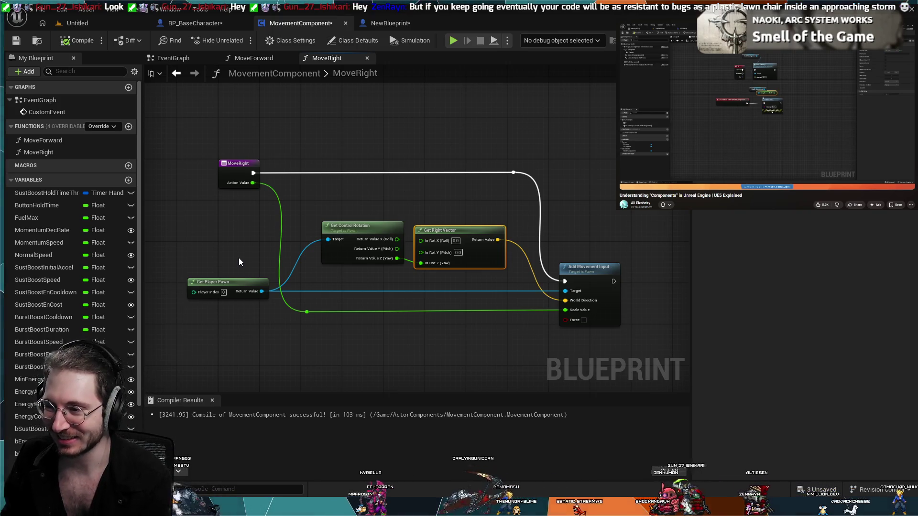
scroll(207, 261, "up", 2)
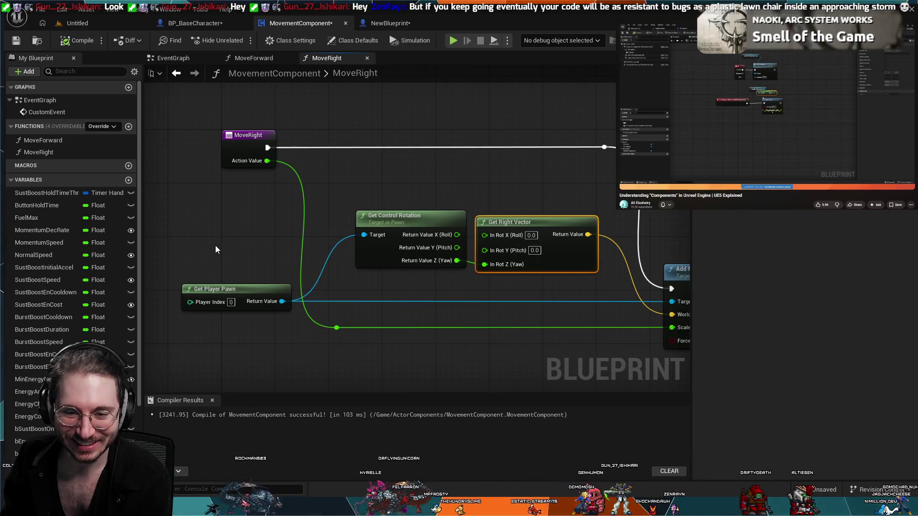
scroll(226, 256, "down", 2)
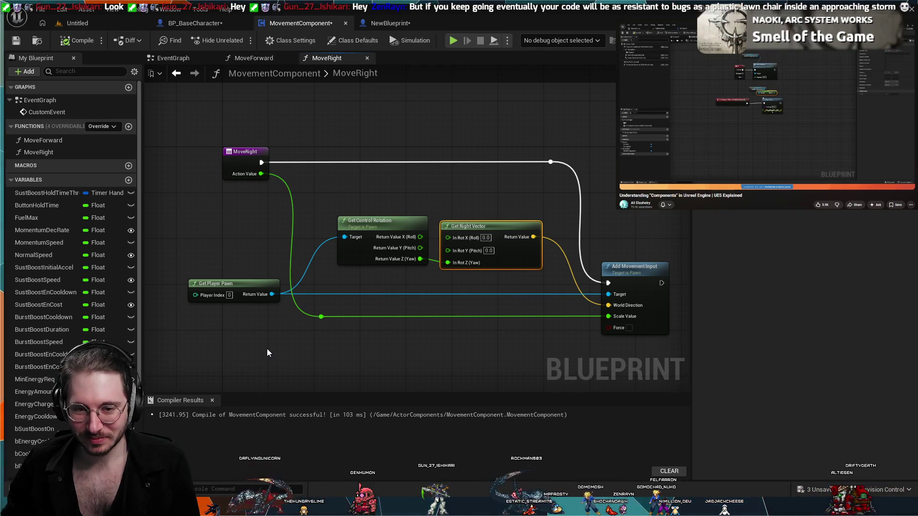
scroll(266, 349, "down", 1)
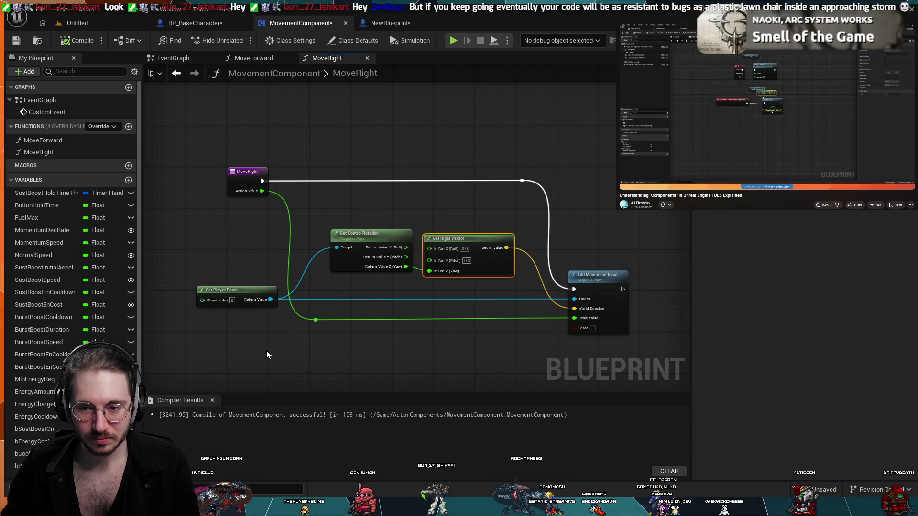
scroll(243, 367, "up", 1)
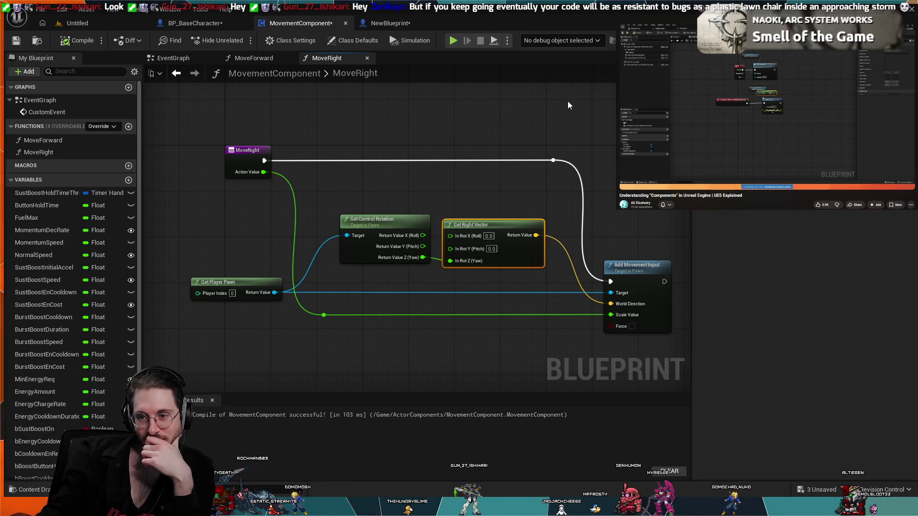
Step: Add a reroute point on MoveRight's execution wire and nudge it slightly left
scroll(509, 131, "down", 2)
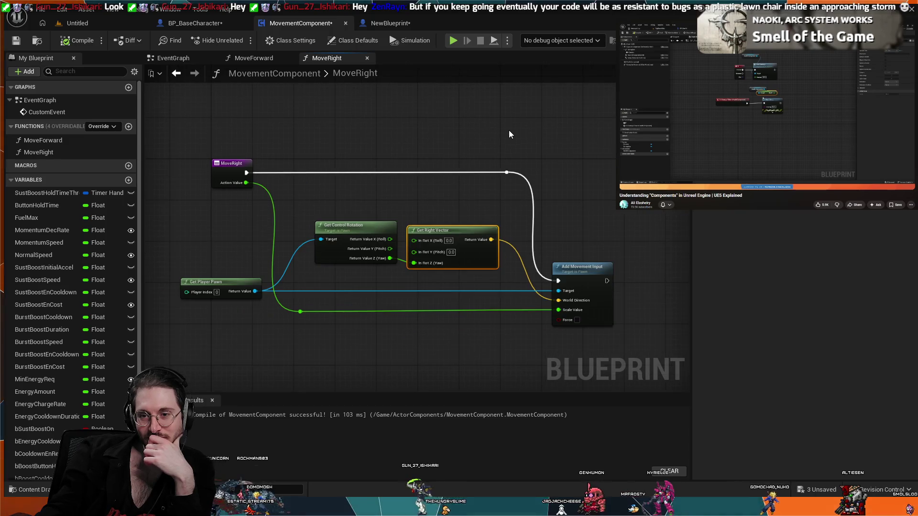
left_click_drag(509, 131, 536, 123)
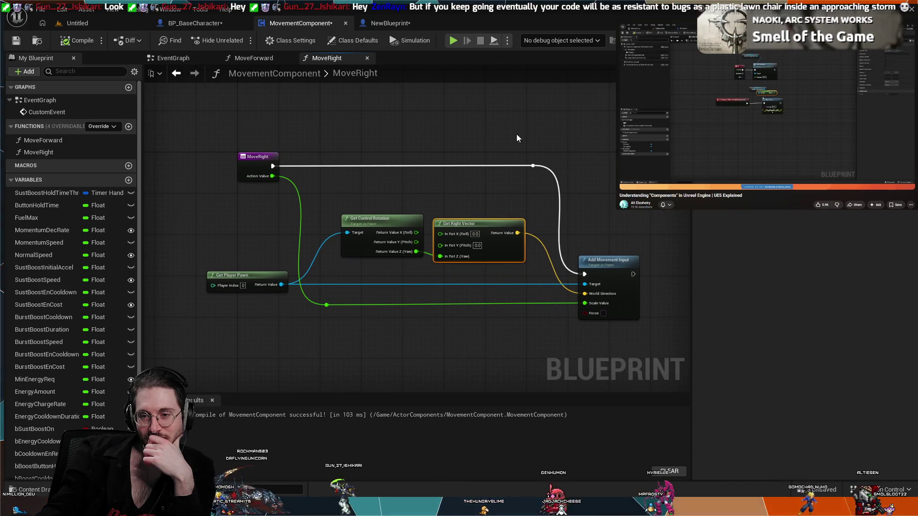
double_click(532, 169)
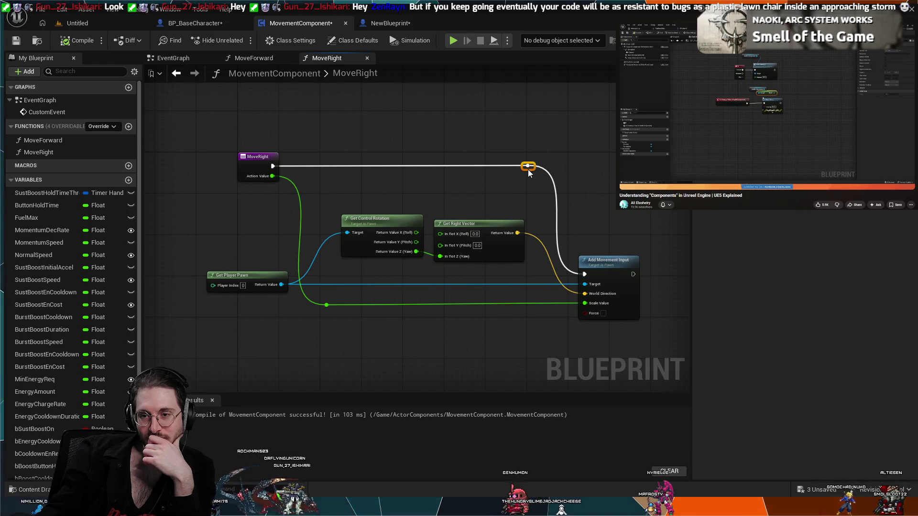
left_click_drag(527, 171, 522, 169)
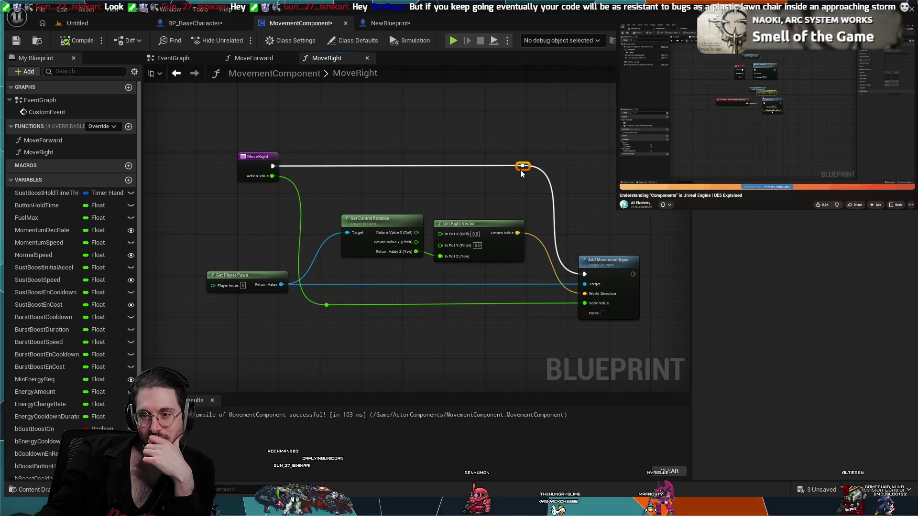
left_click(554, 148)
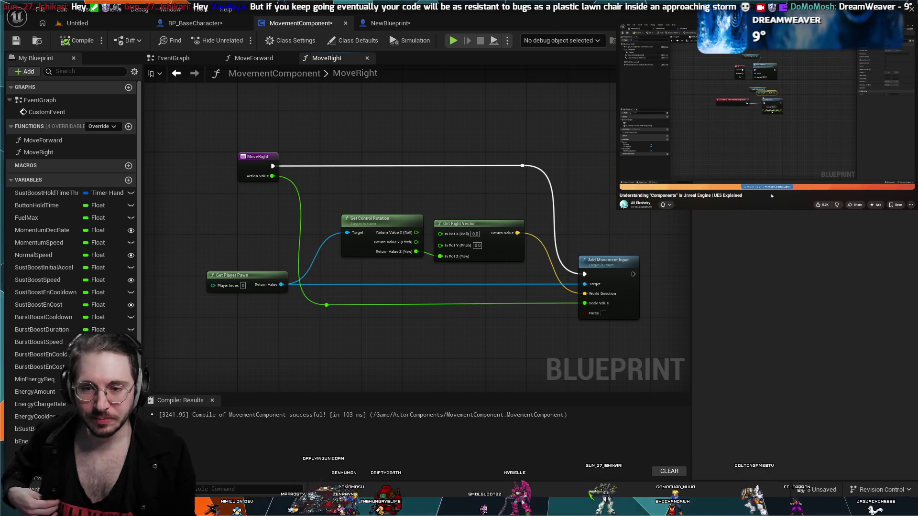
mouse_move(780, 160)
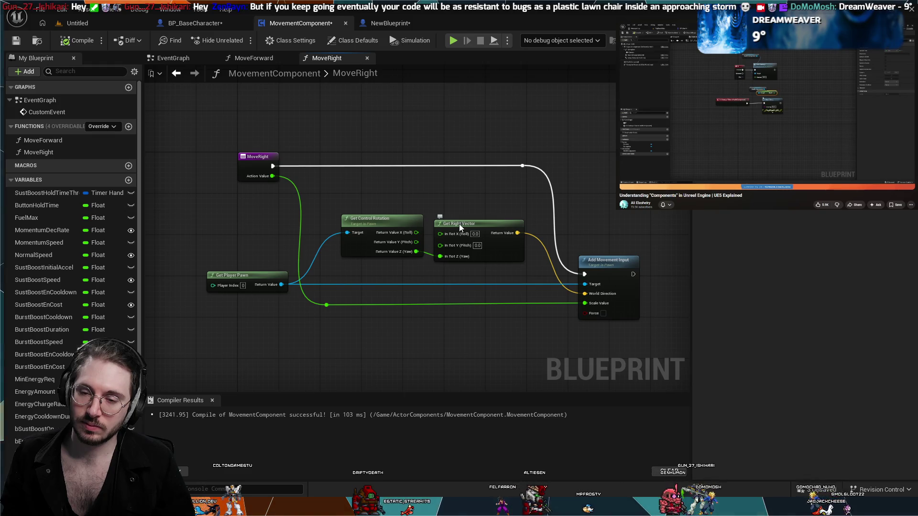
Step: Raise Get Right Vector level with Get Control Rotation and fit the MoveRight graph in view
left_click_drag(458, 224, 458, 218)
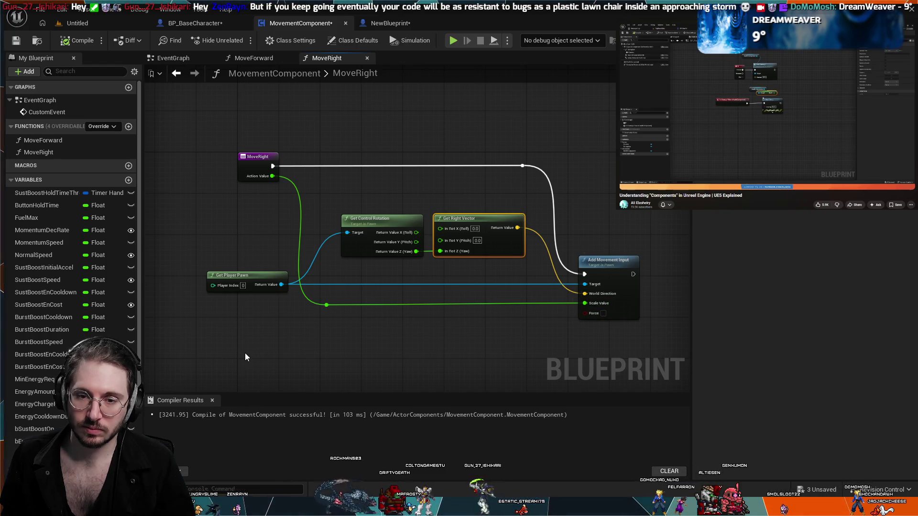
scroll(366, 253, "down", 5)
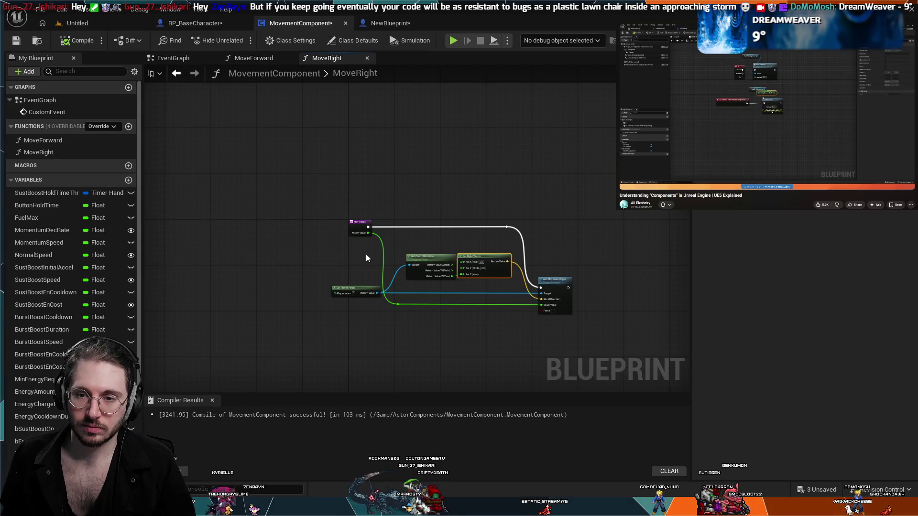
key("Home")
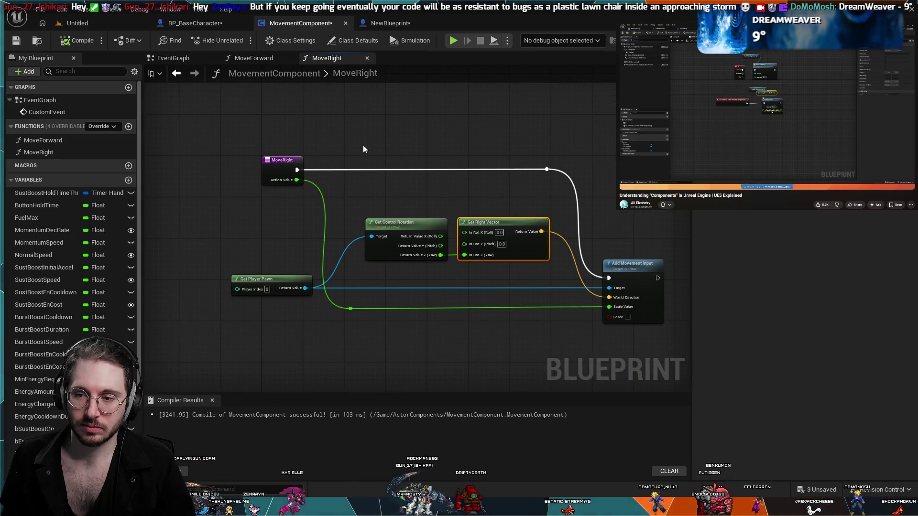
Step: Flip through the MoveForward, EventGraph and MoveRight graphs, settling on MoveForward
left_click(240, 58)
left_click(171, 58)
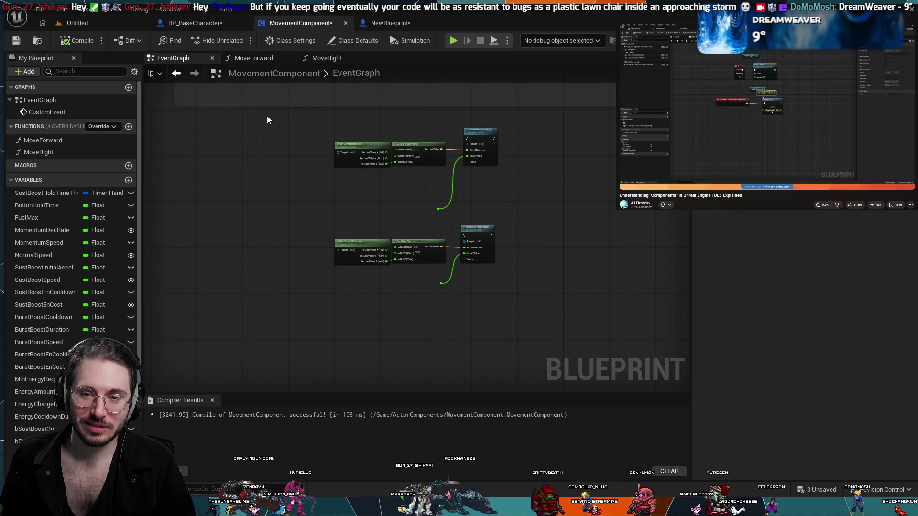
scroll(348, 145, "up", 2)
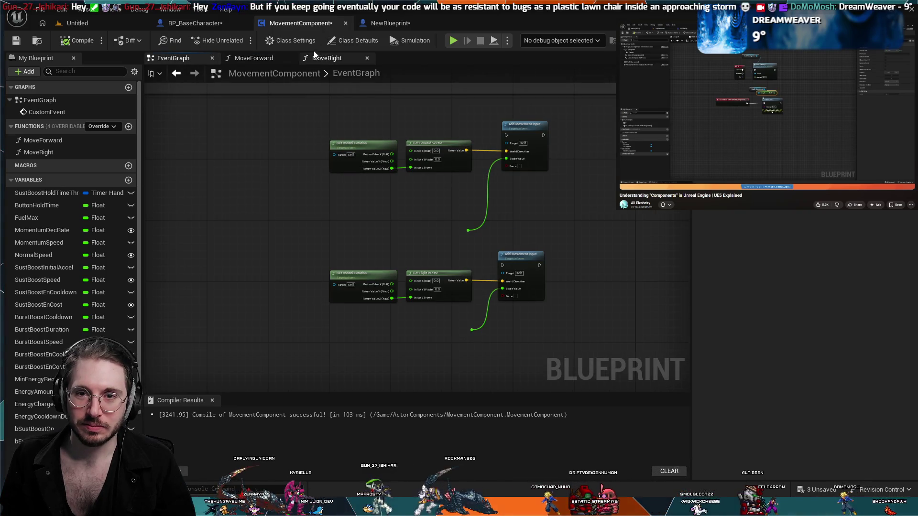
left_click(274, 59)
left_click(326, 58)
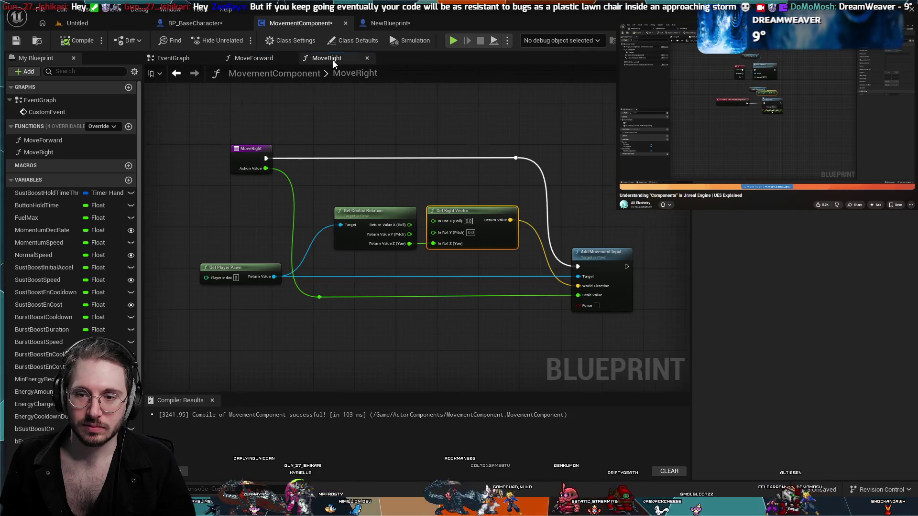
left_click(262, 62)
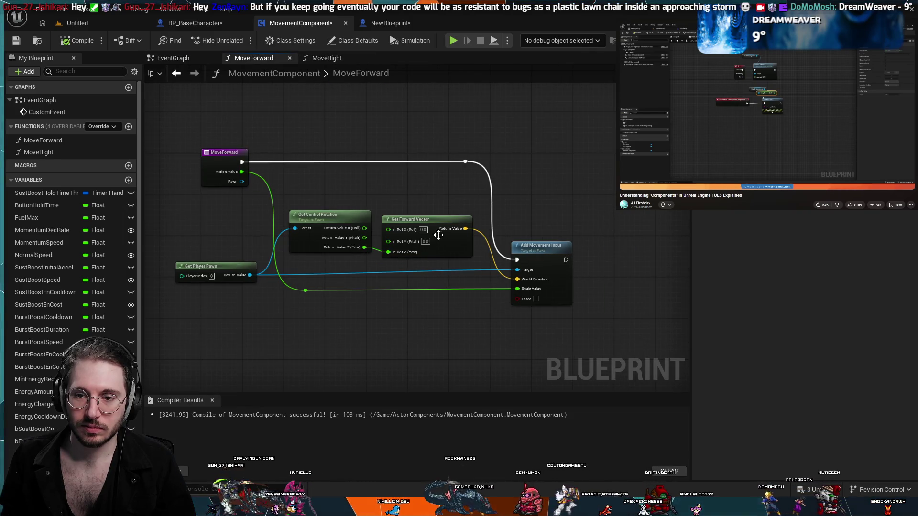
Step: Align MoveForward's nodes and add a reroute on the Action Value wire, then show NewBlueprint
left_click_drag(409, 220, 410, 215)
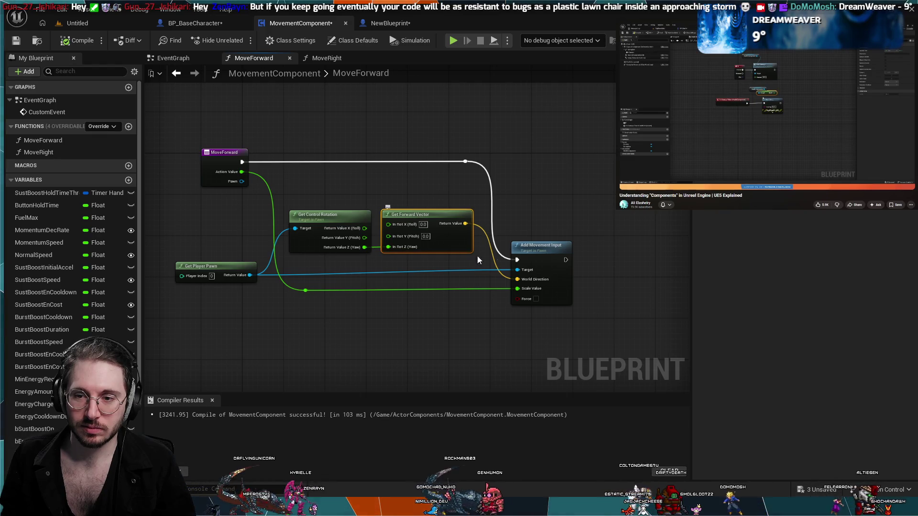
left_click_drag(541, 259, 547, 264)
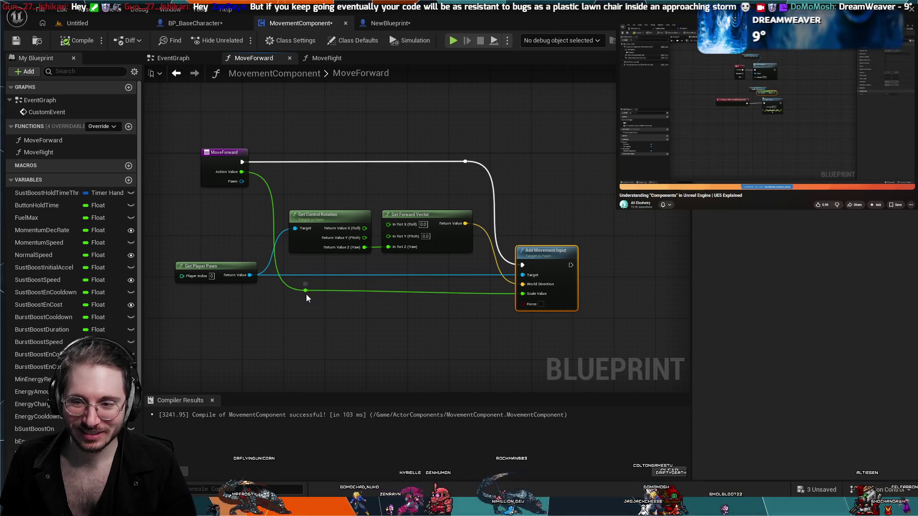
double_click(301, 297)
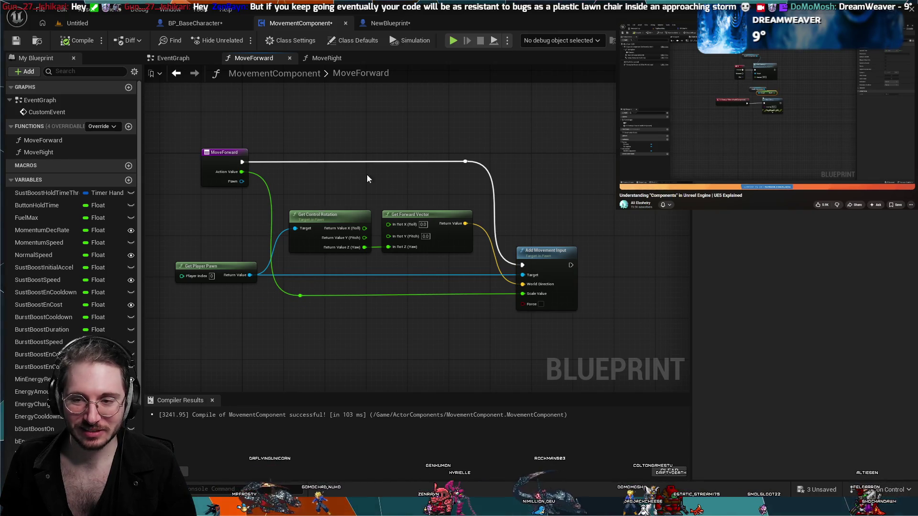
left_click(472, 163)
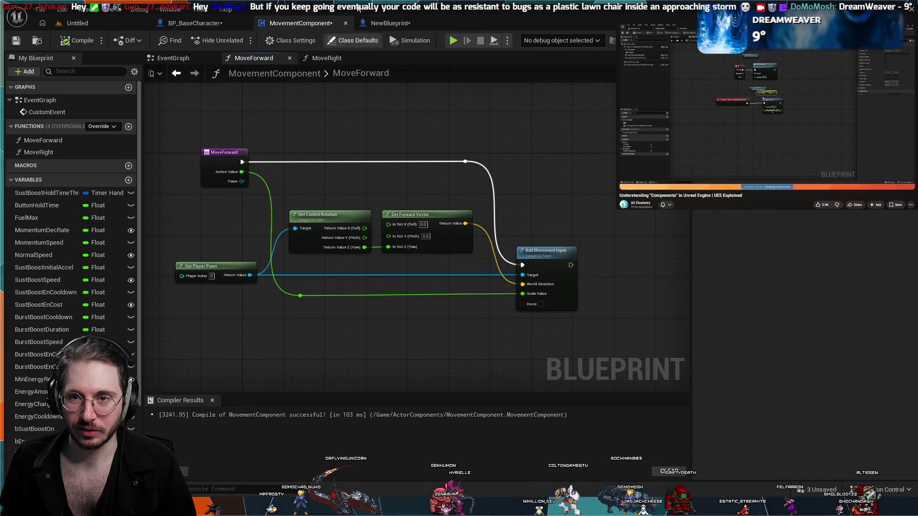
left_click(364, 27)
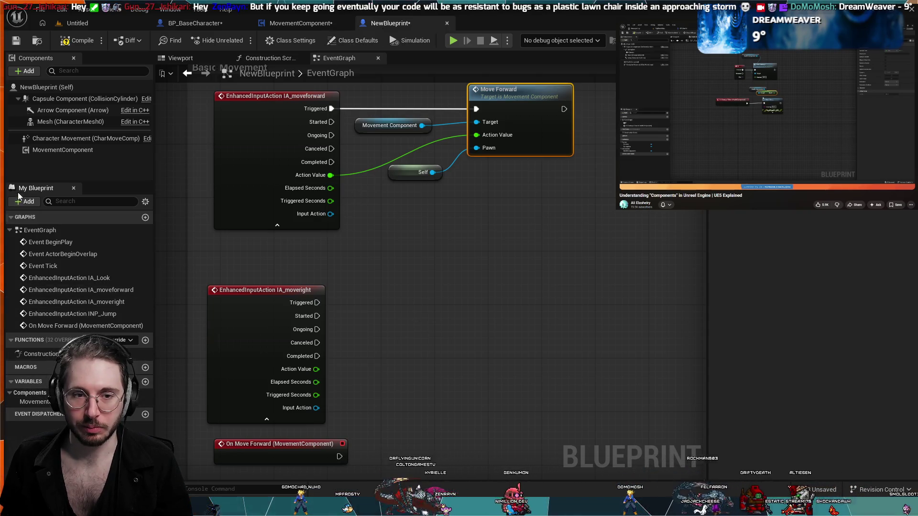
Step: Select On Move Forward, glance at MoveForward, and return to NewBlueprint's event graph
left_click(86, 329)
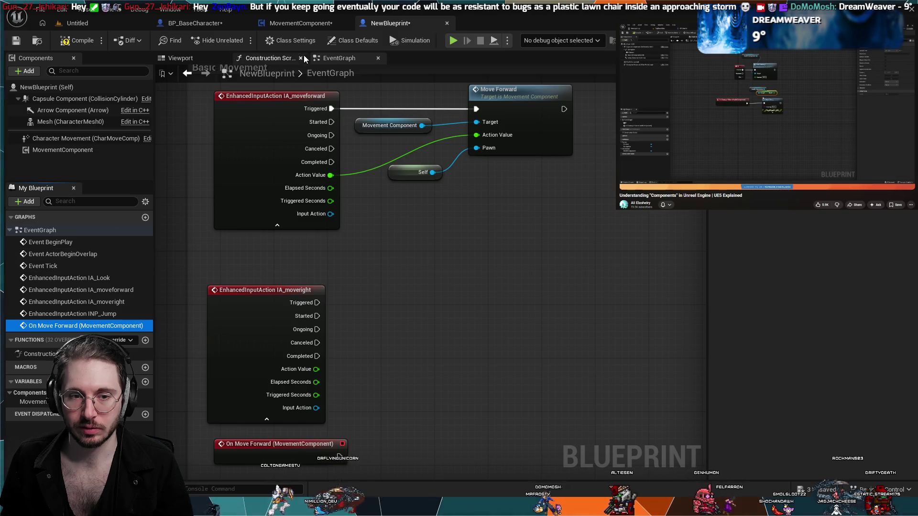
left_click(298, 23)
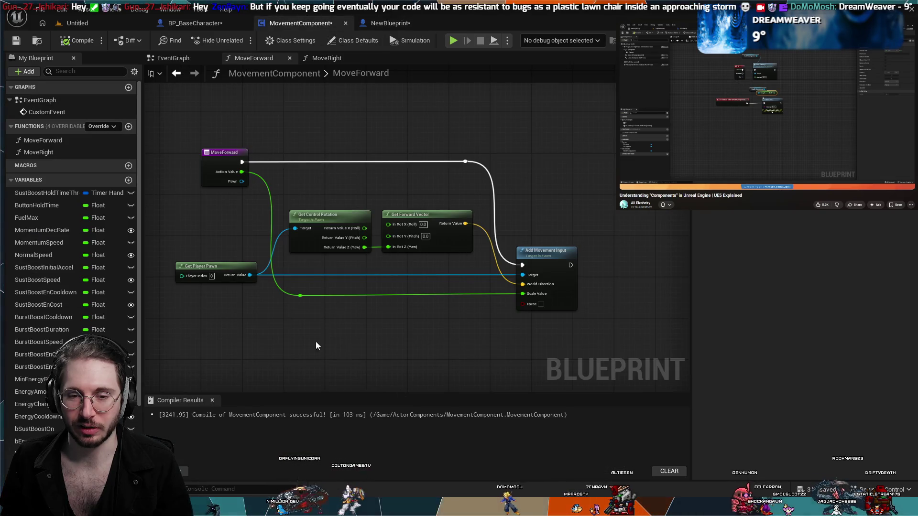
left_click(390, 23)
left_click(51, 325)
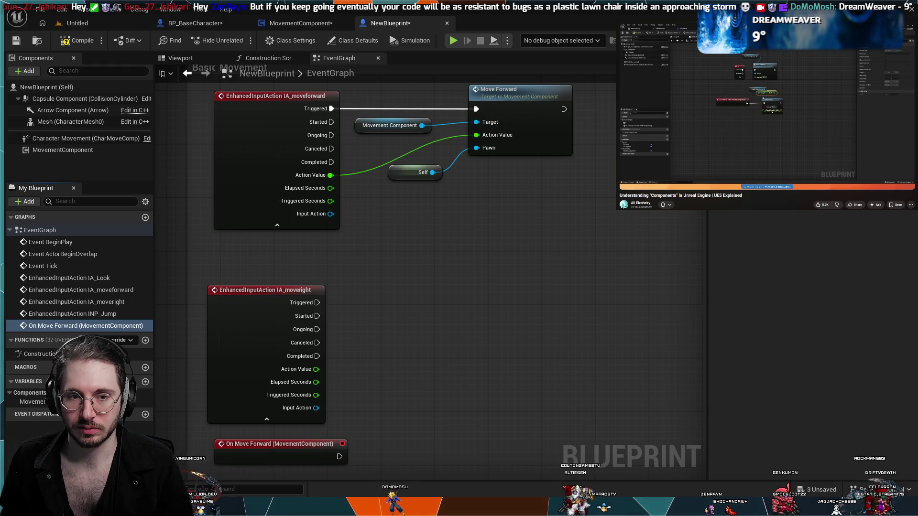
Step: Place a Movement Component getter beside IA_moveright with a Move Right call targeting it
left_click(116, 265)
left_click(33, 401)
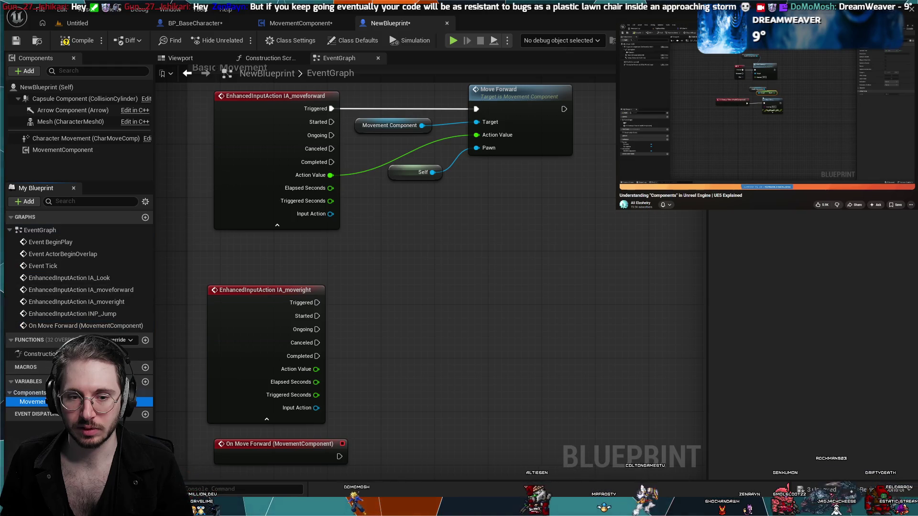
left_click_drag(33, 402, 382, 301)
mouse_move(449, 306)
left_mouse_down()
mouse_move(510, 296)
mouse_move(659, 388)
mouse_move(628, 380)
left_mouse_up()
left_click(628, 380)
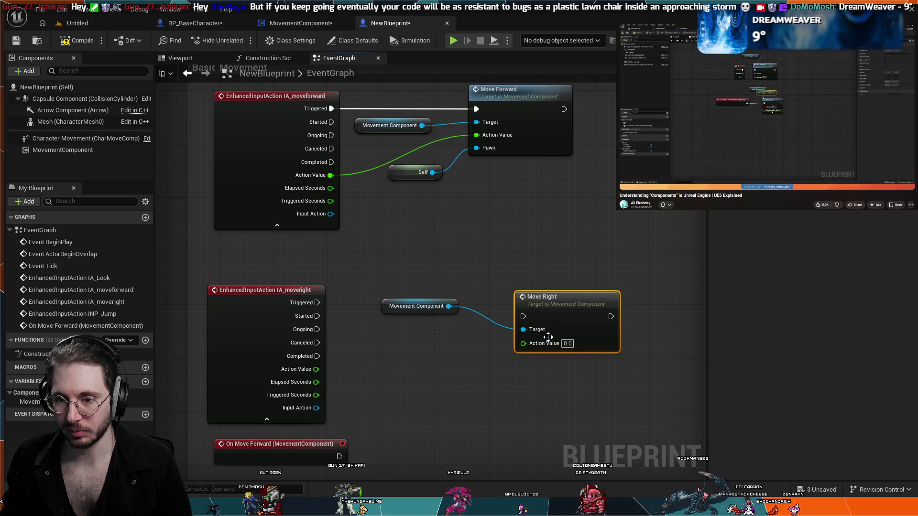
Step: Wire IA_moveright's exec and Action Value into Move Right and tidy the node positions
left_click_drag(565, 303, 533, 277)
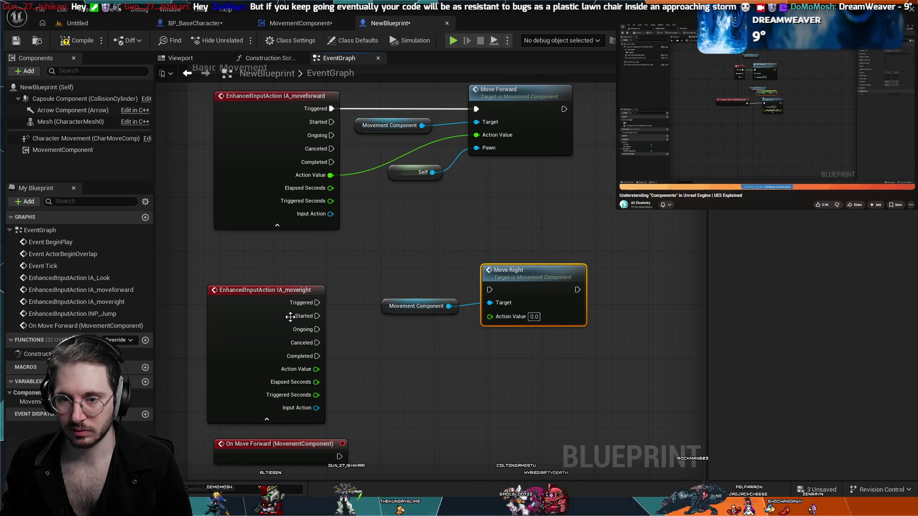
mouse_move(317, 303)
left_mouse_down()
mouse_move(501, 285)
mouse_move(489, 289)
left_mouse_up()
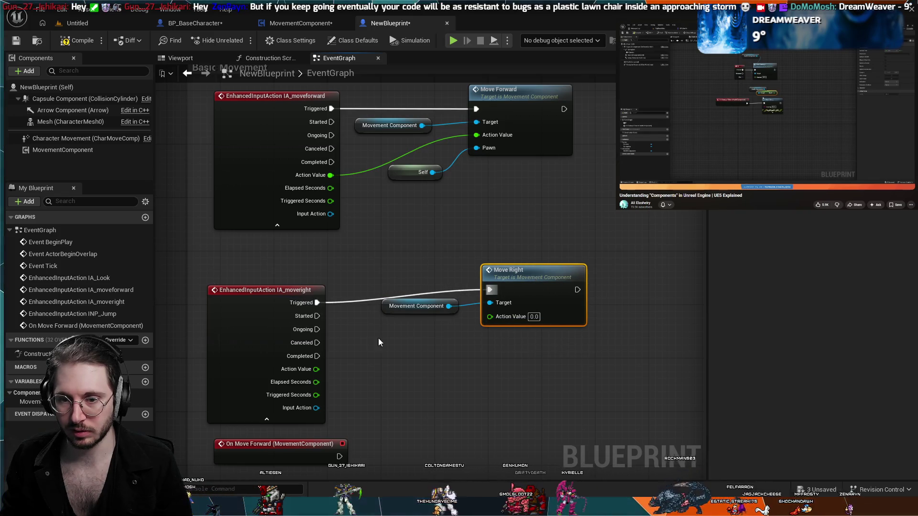
left_click_drag(323, 368, 495, 316)
left_click_drag(522, 279, 515, 292)
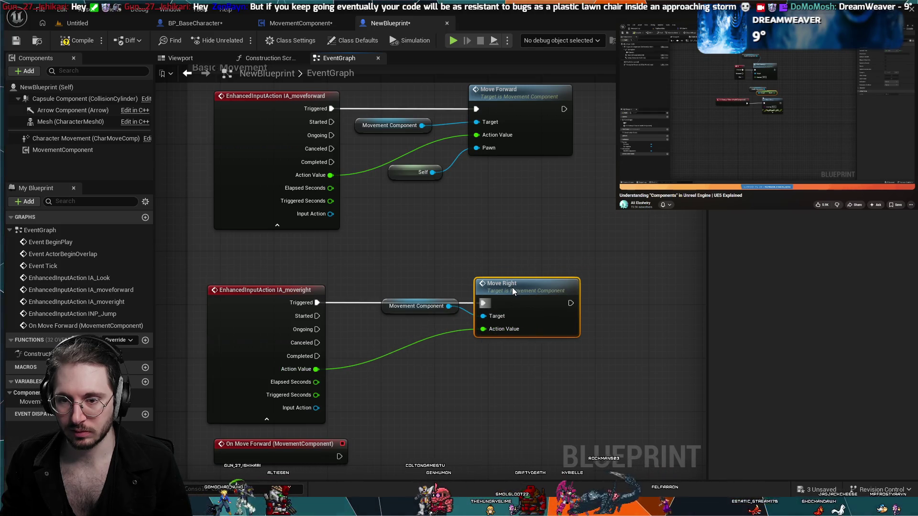
mouse_move(434, 306)
left_mouse_down()
mouse_move(407, 326)
mouse_move(429, 314)
mouse_move(417, 314)
left_mouse_up()
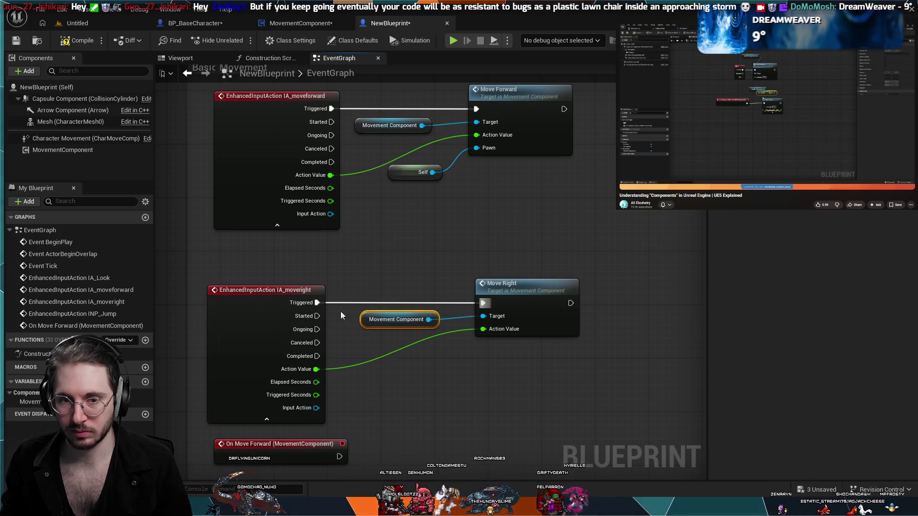
Step: Delete the unused On Move Forward (MovementComponent) event
left_click(105, 326)
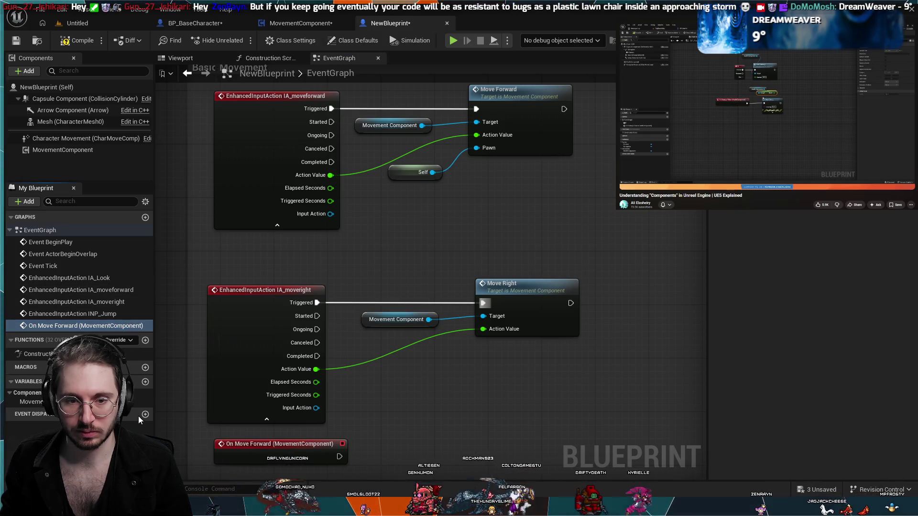
key("Delete")
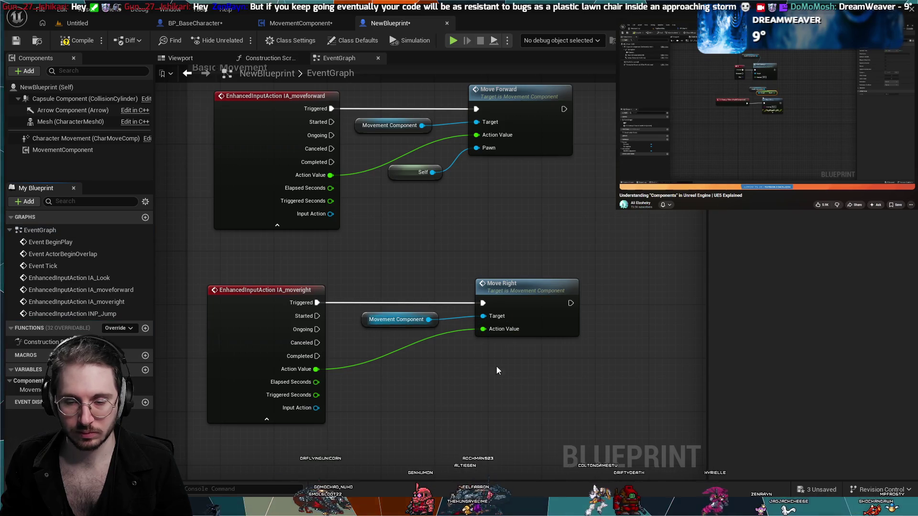
scroll(497, 391, "down", 4)
Step: Check the IA_Look, INP_Jump and Basic Movement nodes, then compile NewBlueprint
mouse_move(528, 381)
left_mouse_down()
mouse_move(677, 307)
mouse_move(445, 300)
mouse_move(426, 285)
left_mouse_up()
scroll(427, 238, "down", 3)
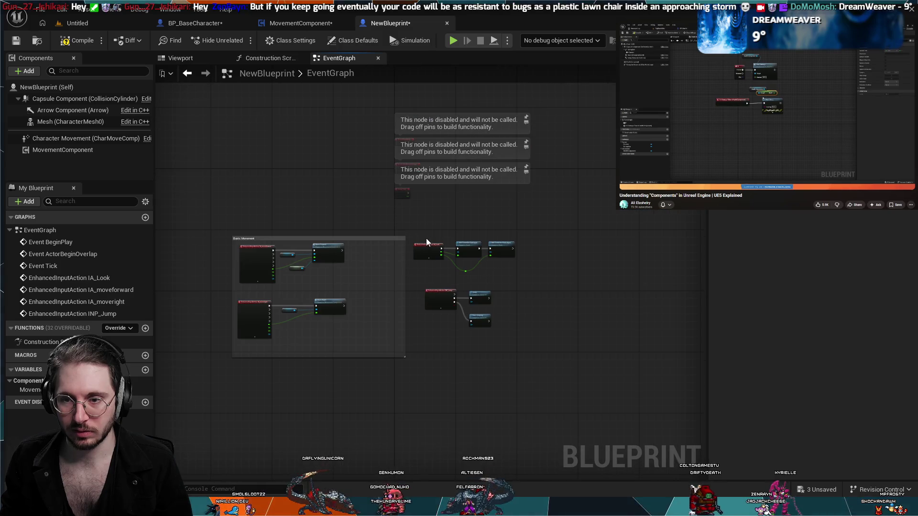
scroll(397, 271, "up", 5)
scroll(376, 265, "down", 2)
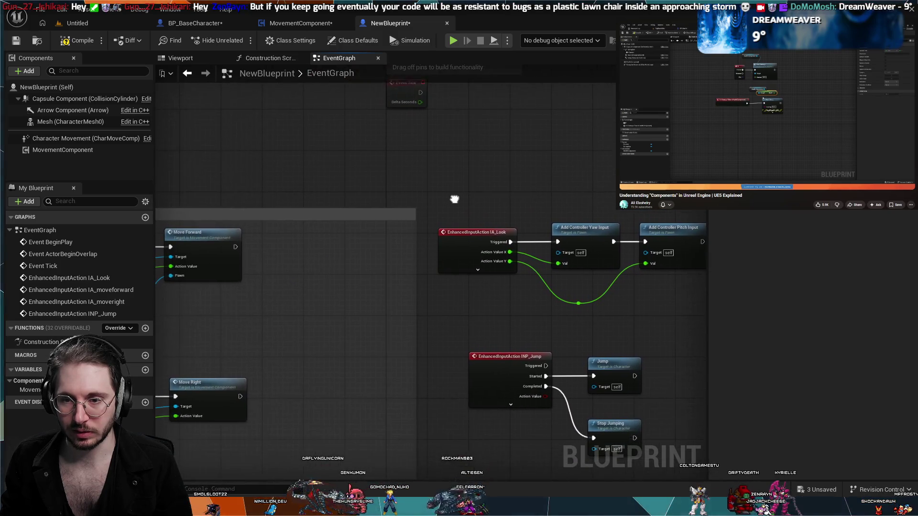
scroll(476, 154, "up", 2)
mouse_move(622, 238)
left_mouse_down()
mouse_move(517, 231)
mouse_move(628, 213)
mouse_move(874, 203)
mouse_move(908, 215)
mouse_move(703, 215)
left_mouse_up()
left_click(78, 42)
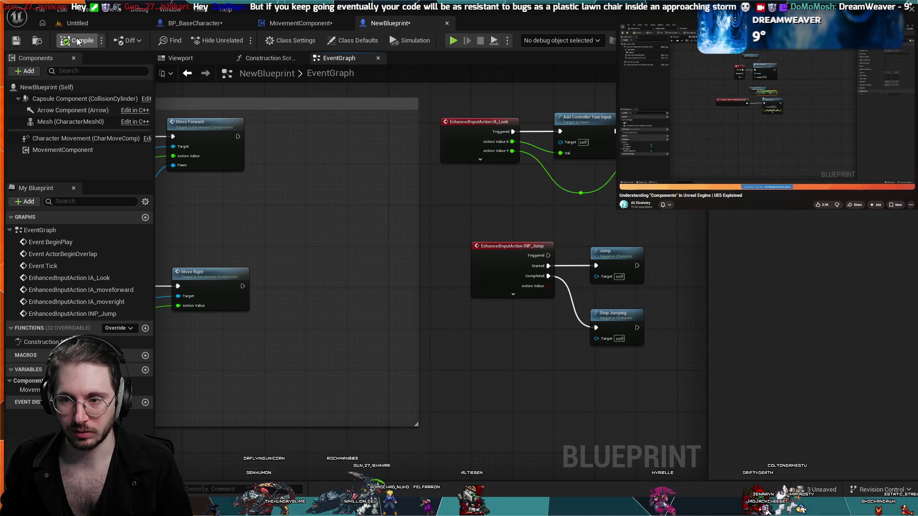
Step: Pan across the event graph reviewing the move input nodes and the look and jump nodes
mouse_move(375, 183)
left_mouse_down()
mouse_move(616, 191)
mouse_move(211, 180)
mouse_move(244, 192)
left_mouse_up()
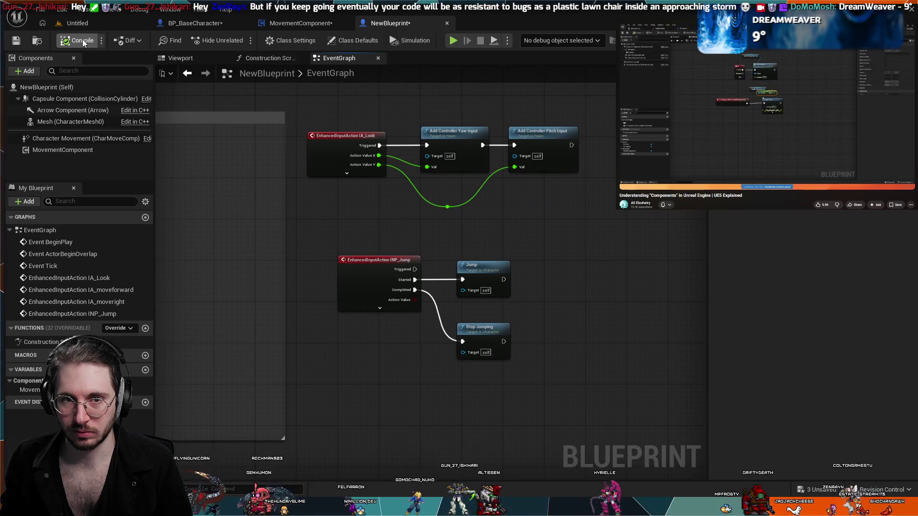
mouse_move(306, 208)
left_mouse_down()
mouse_move(478, 249)
mouse_move(670, 316)
left_mouse_up()
mouse_move(253, 189)
left_mouse_down()
mouse_move(296, 205)
mouse_move(261, 221)
mouse_move(355, 221)
mouse_move(460, 242)
mouse_move(537, 220)
mouse_move(564, 243)
mouse_move(574, 278)
mouse_move(452, 279)
mouse_move(344, 294)
left_mouse_up()
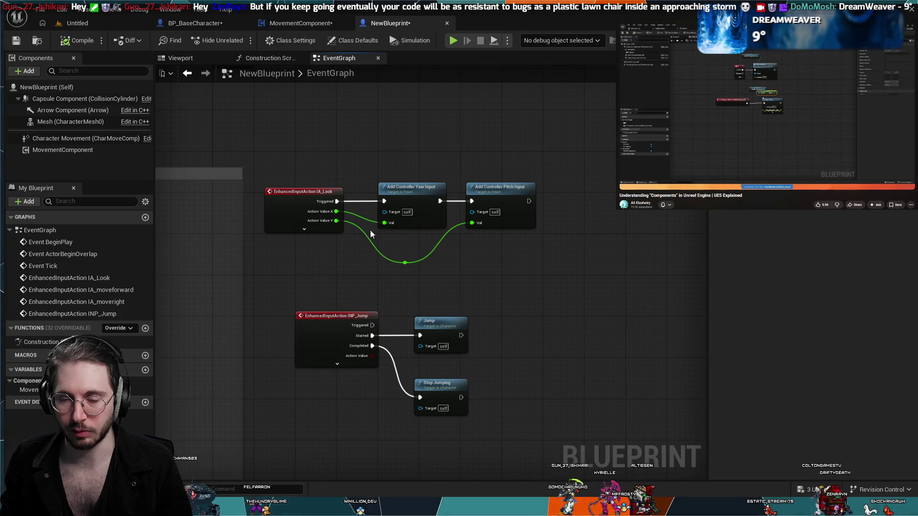
scroll(372, 225, "up", 3)
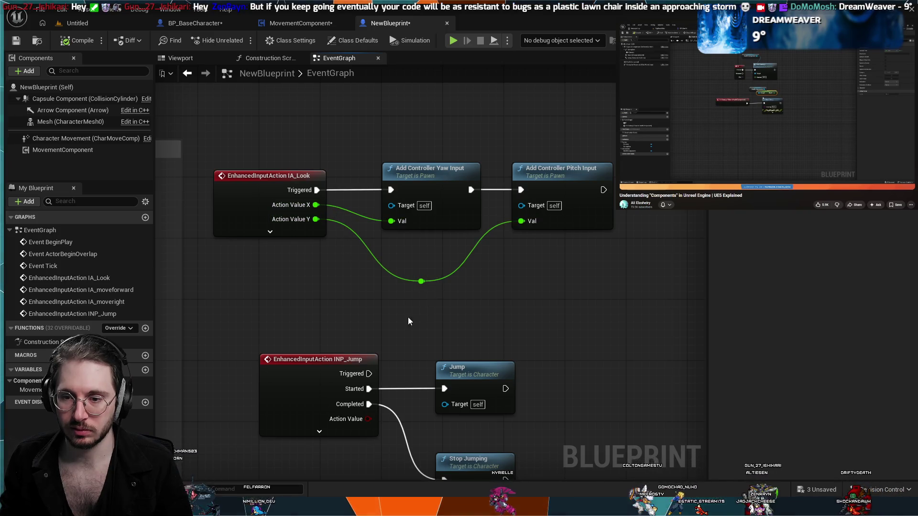
left_click_drag(283, 306, 477, 261)
scroll(477, 264, "down", 2)
left_click_drag(352, 257, 545, 256)
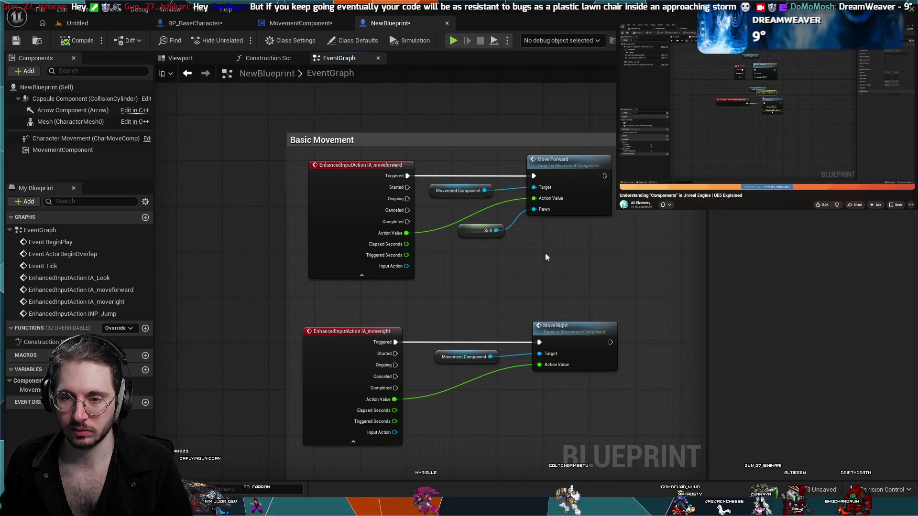
scroll(529, 231, "up", 2)
left_click_drag(529, 227, 227, 218)
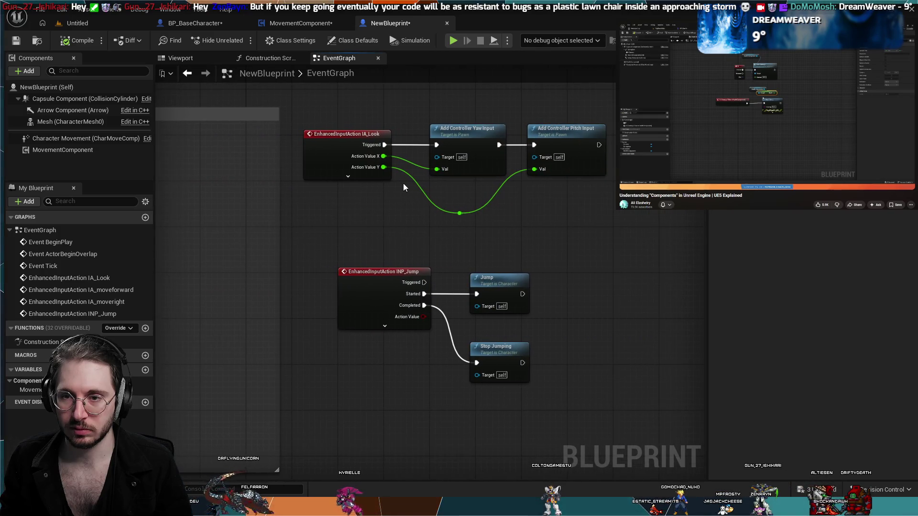
scroll(400, 188, "up", 2)
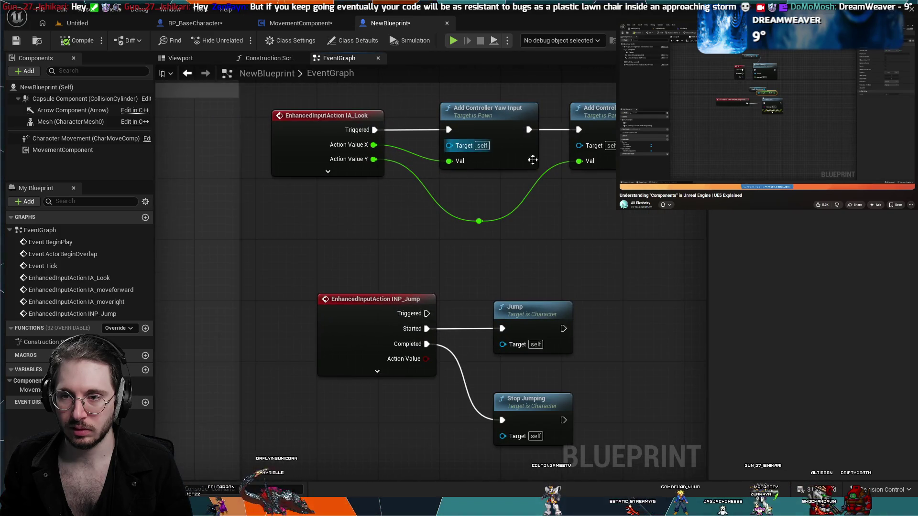
scroll(435, 248, "down", 3)
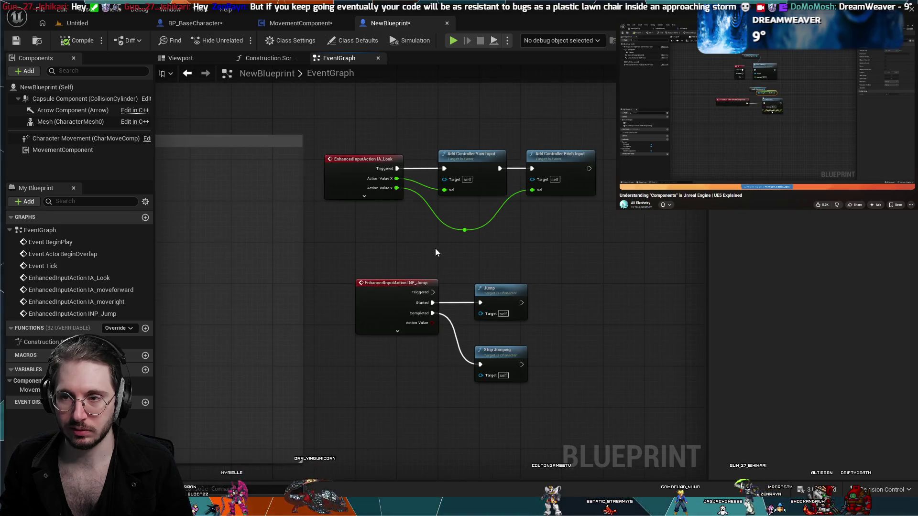
left_click_drag(435, 248, 666, 253)
scroll(475, 256, "down", 3)
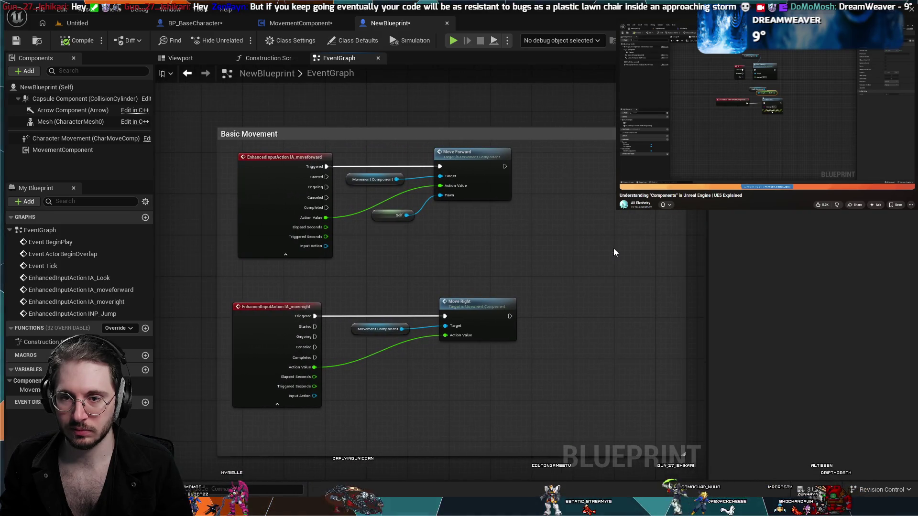
scroll(613, 248, "up", 3)
mouse_move(416, 255)
left_mouse_down()
mouse_move(311, 250)
mouse_move(363, 239)
mouse_move(580, 234)
mouse_move(186, 200)
mouse_move(502, 214)
left_mouse_up()
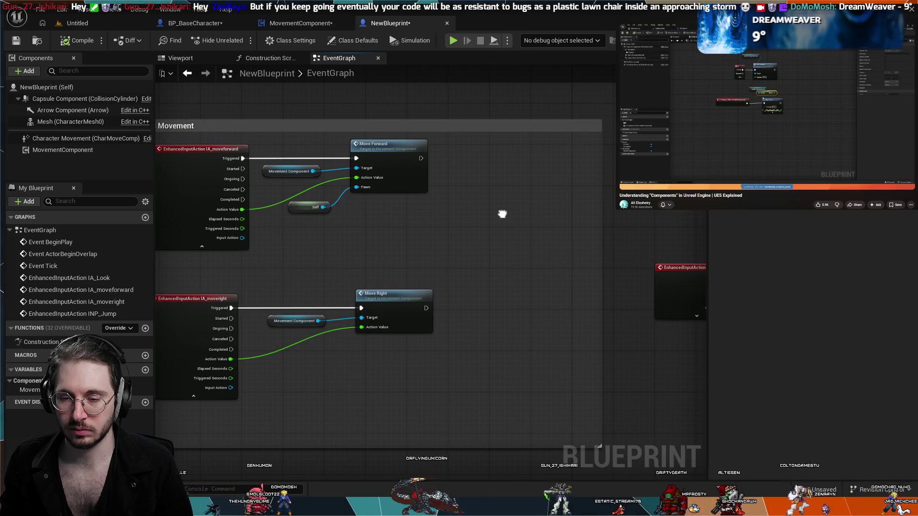
Step: Frame the Basic Movement comment and inspect its Move Forward and Move Right nodes
left_click_drag(399, 349, 491, 306)
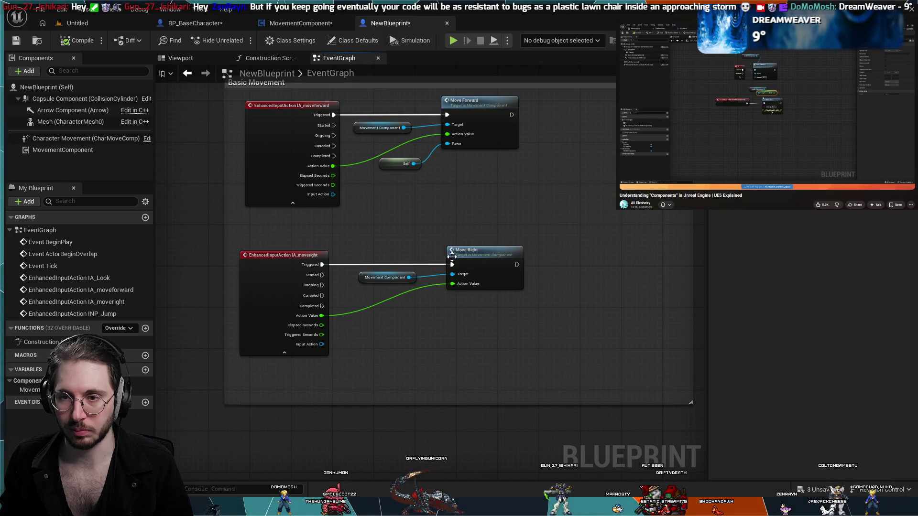
scroll(445, 201, "up", 2)
scroll(445, 197, "down", 1)
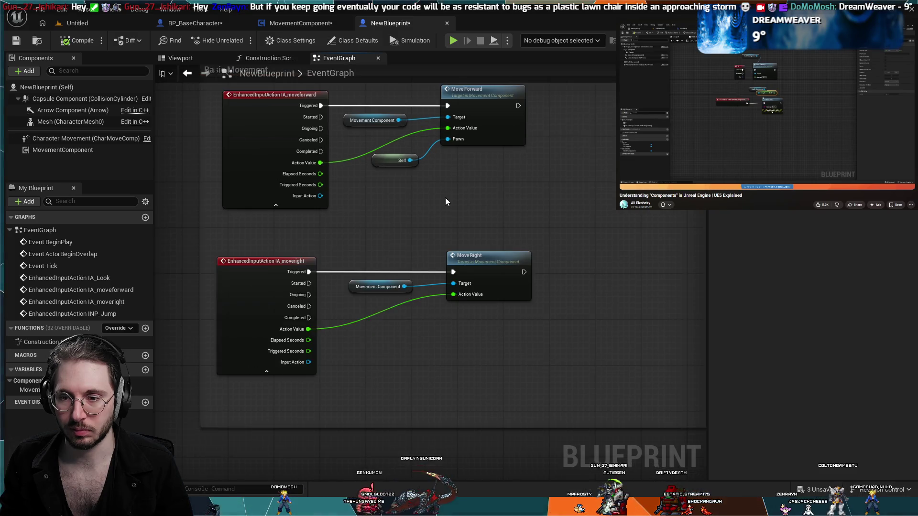
left_click_drag(445, 197, 425, 248)
left_click(446, 150)
left_click(457, 325)
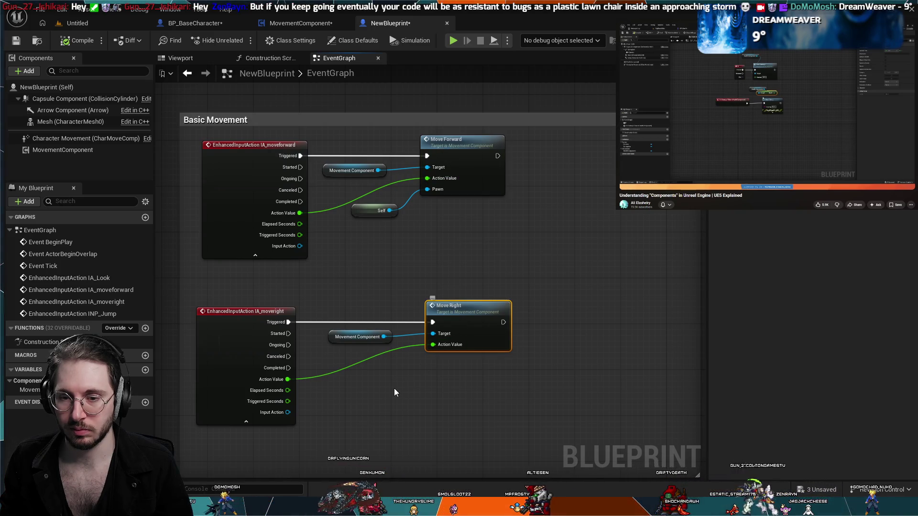
left_click_drag(375, 409, 384, 385)
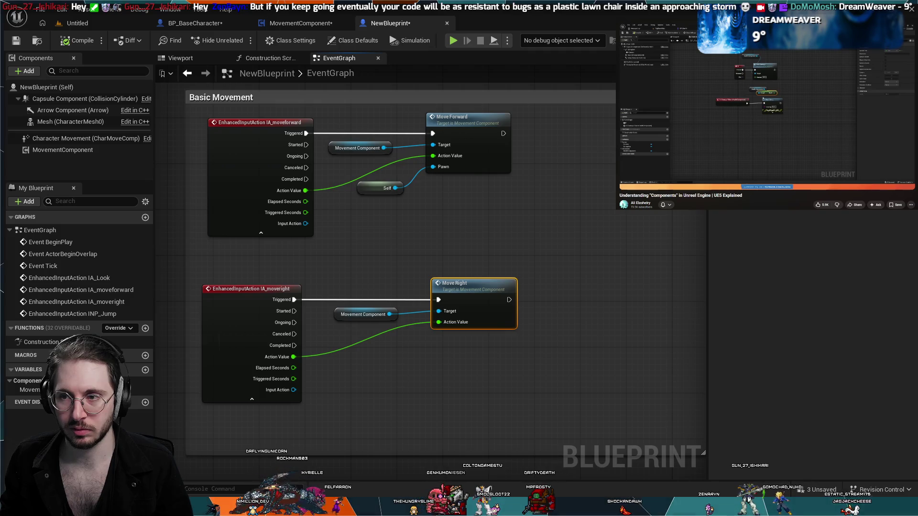
left_click(377, 390)
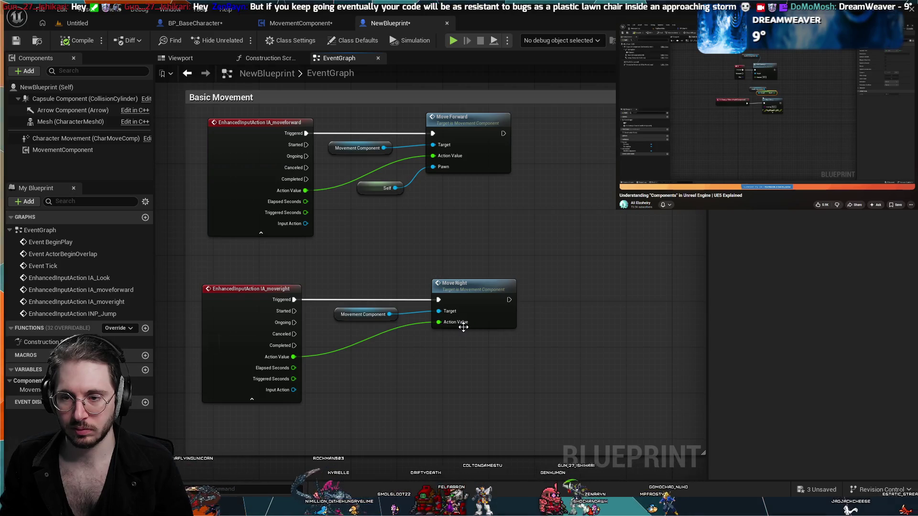
left_click(283, 21)
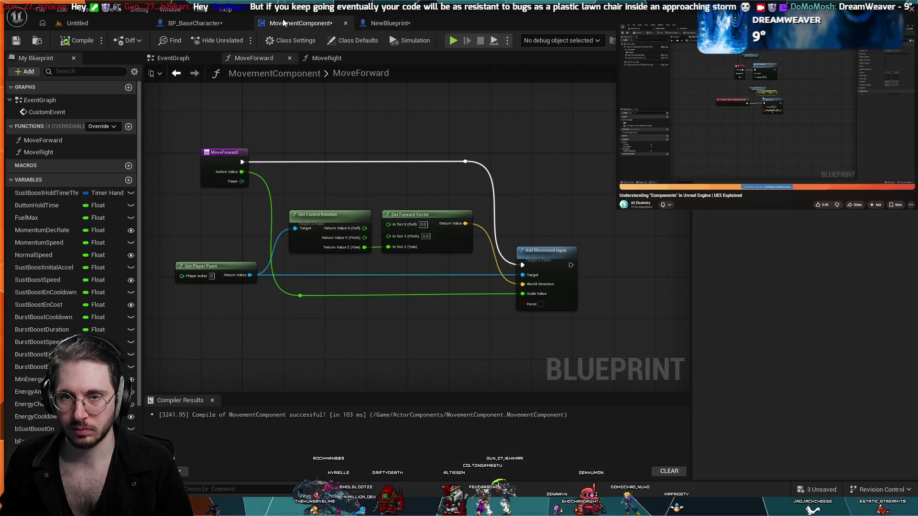
left_click(325, 58)
left_click(261, 56)
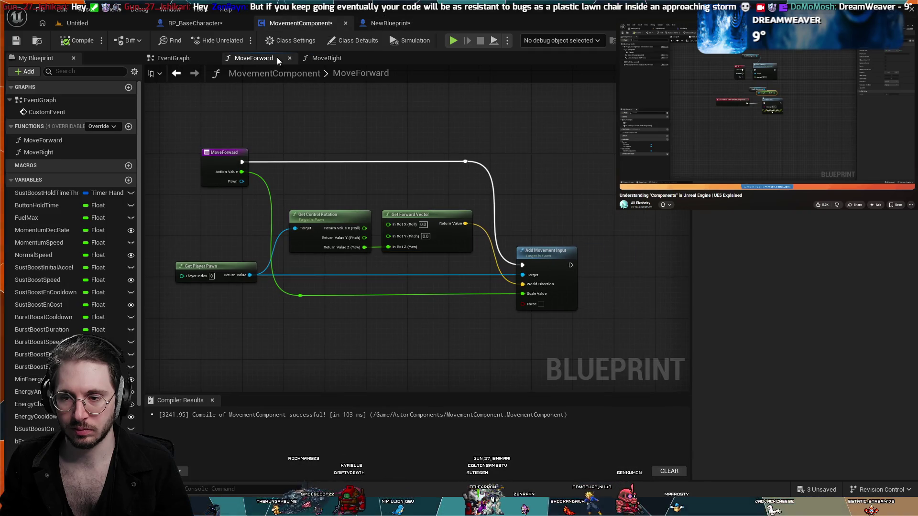
left_click(346, 55)
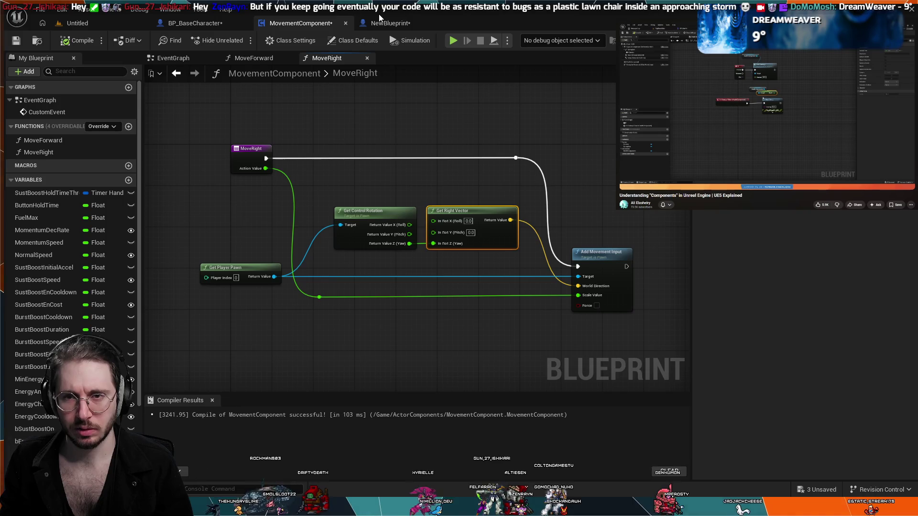
left_click(380, 22)
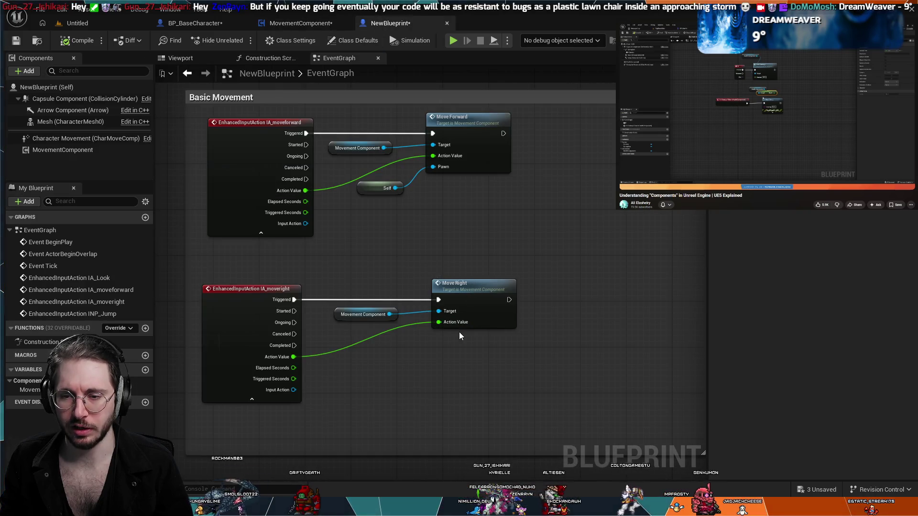
left_click(386, 194)
key("Delete")
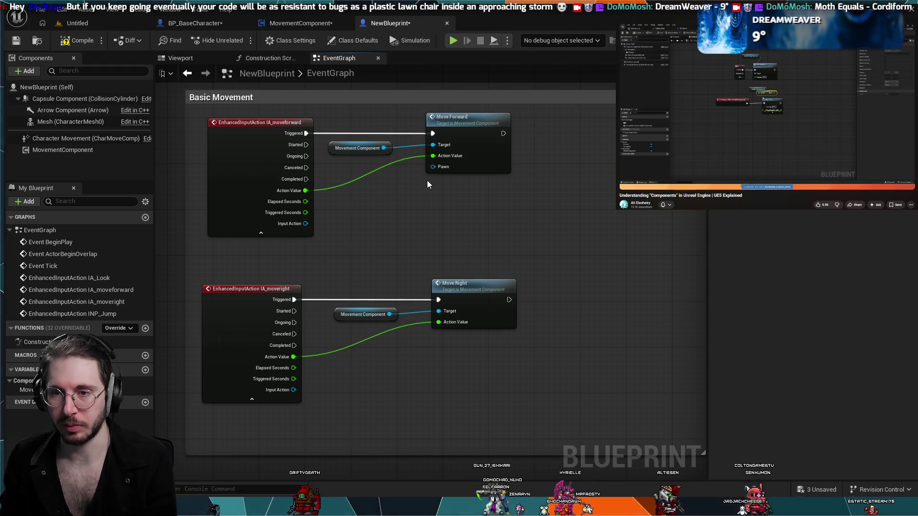
key("ctrl+z")
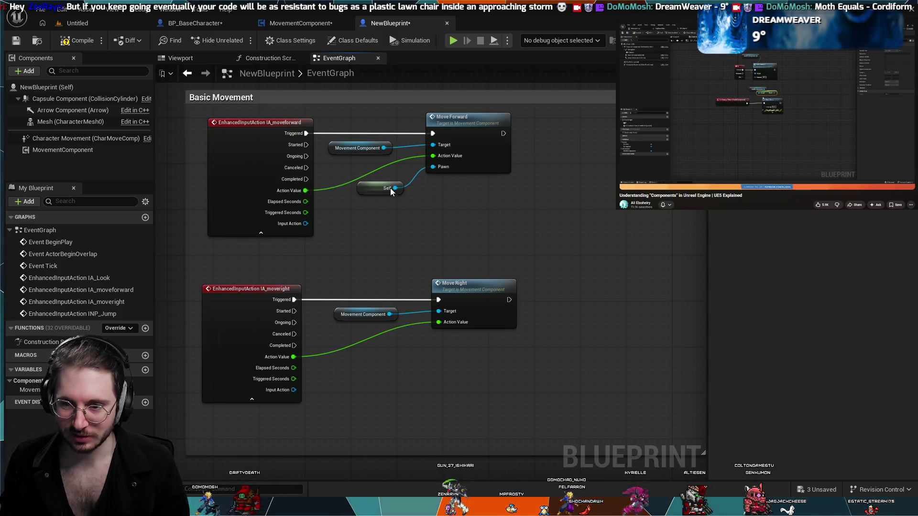
left_click(472, 288)
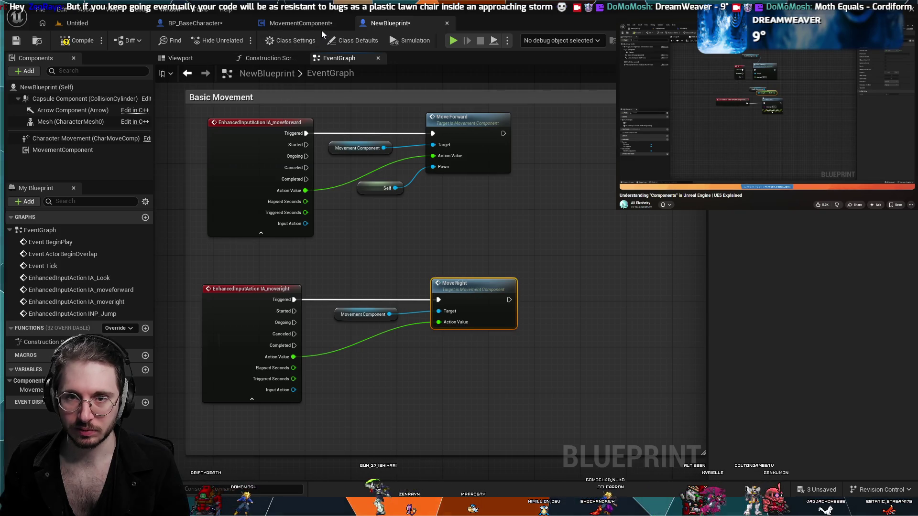
left_click(321, 29)
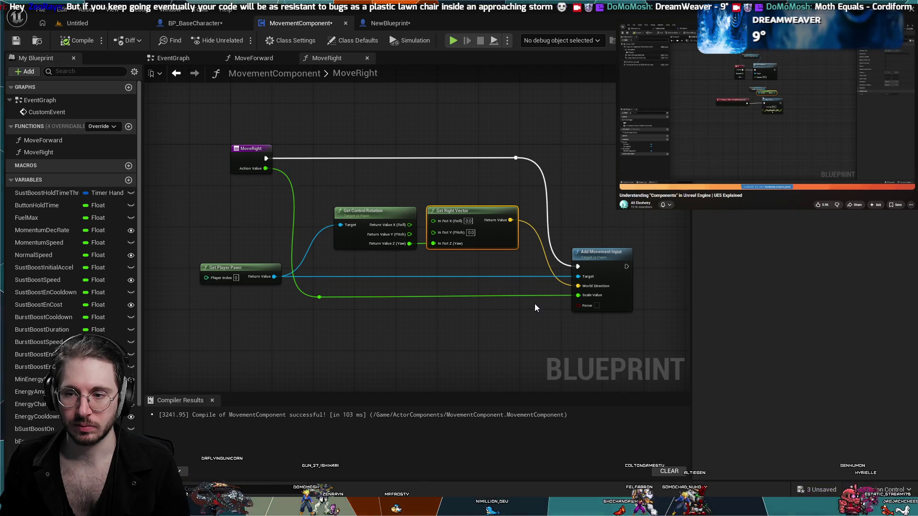
Step: Add a Pawn-type input named Pawn to MoveRight's entry node, then show NewBlueprint's event graph
scroll(524, 312, "down", 2)
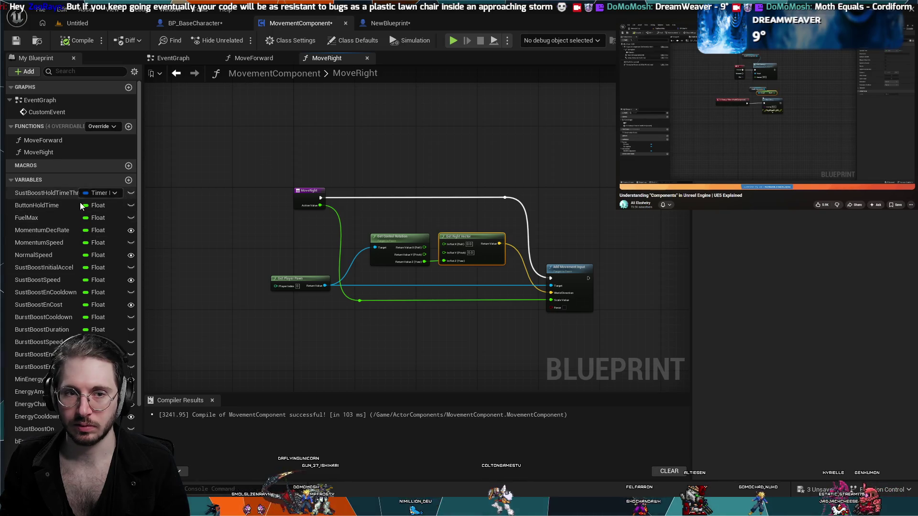
scroll(546, 273, "up", 3)
left_click(594, 306)
scroll(597, 301, "down", 1)
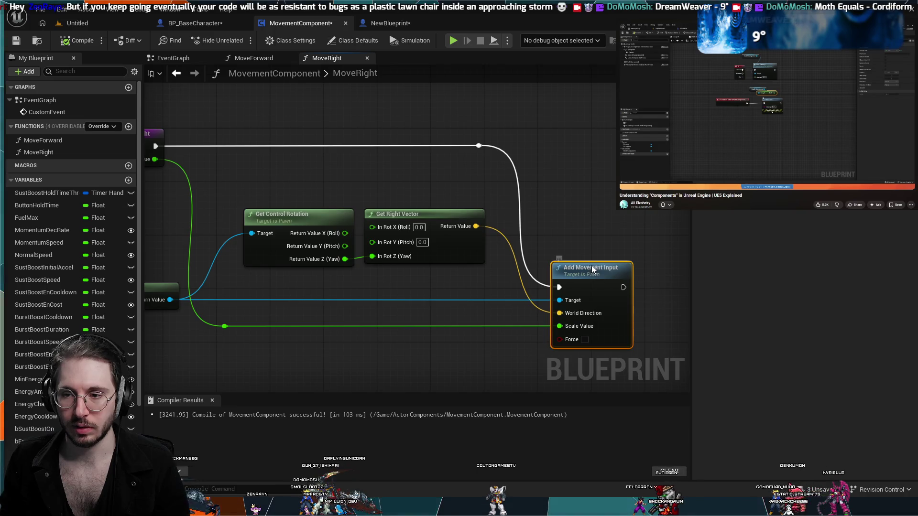
scroll(367, 362, "down", 1)
mouse_move(367, 364)
left_mouse_down()
mouse_move(420, 311)
mouse_move(474, 281)
left_mouse_up()
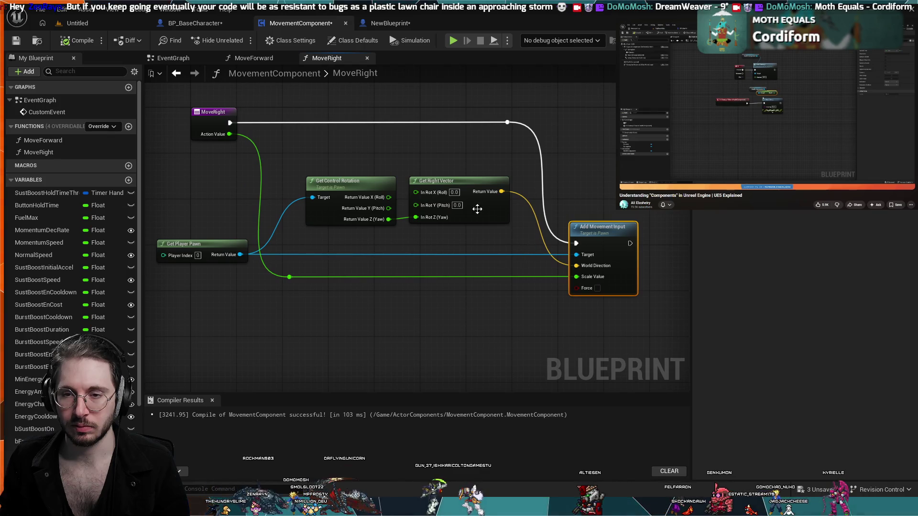
left_click(206, 115)
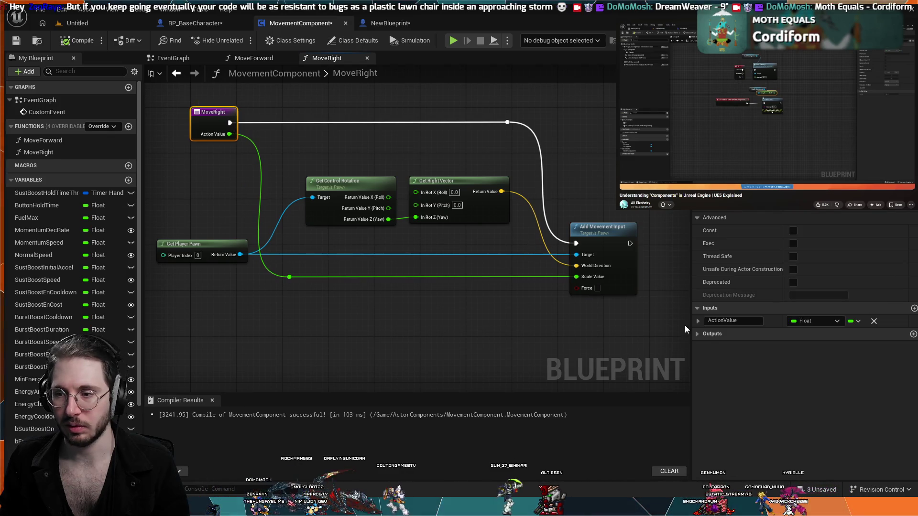
left_click(913, 308)
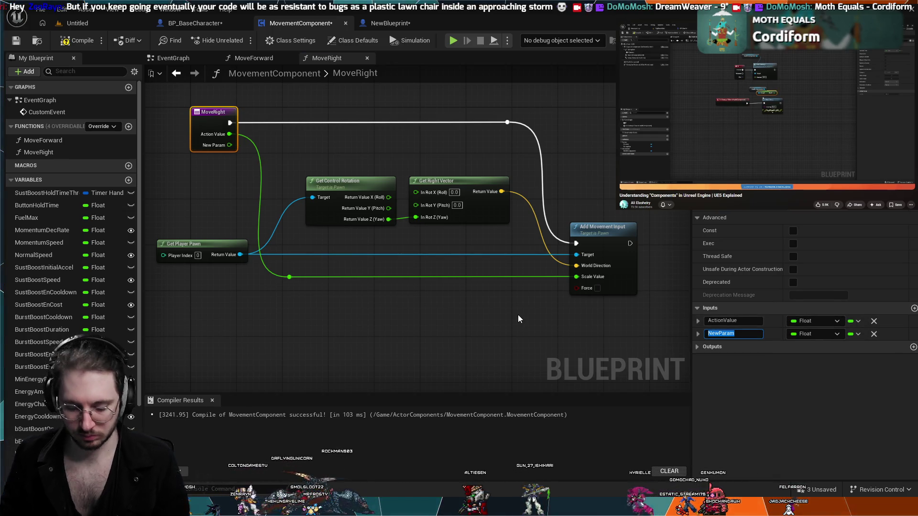
type("Pawn")
key("Return")
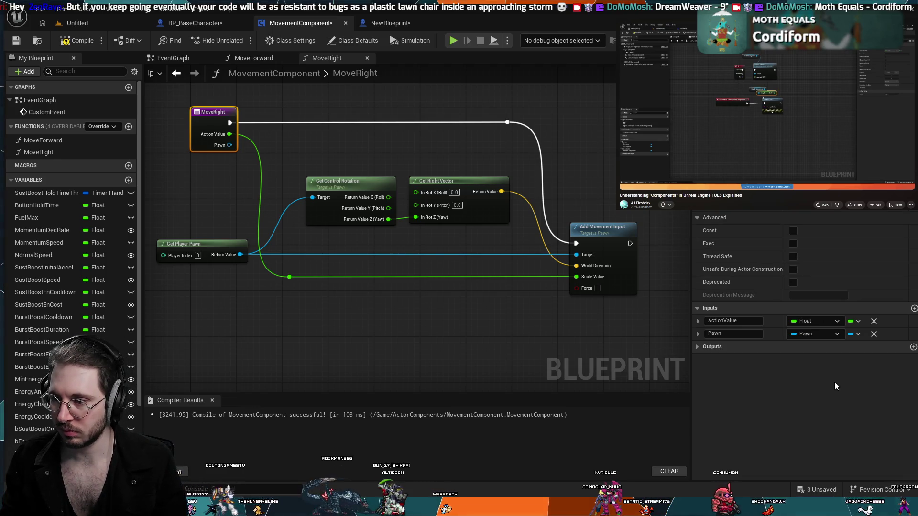
left_click(395, 22)
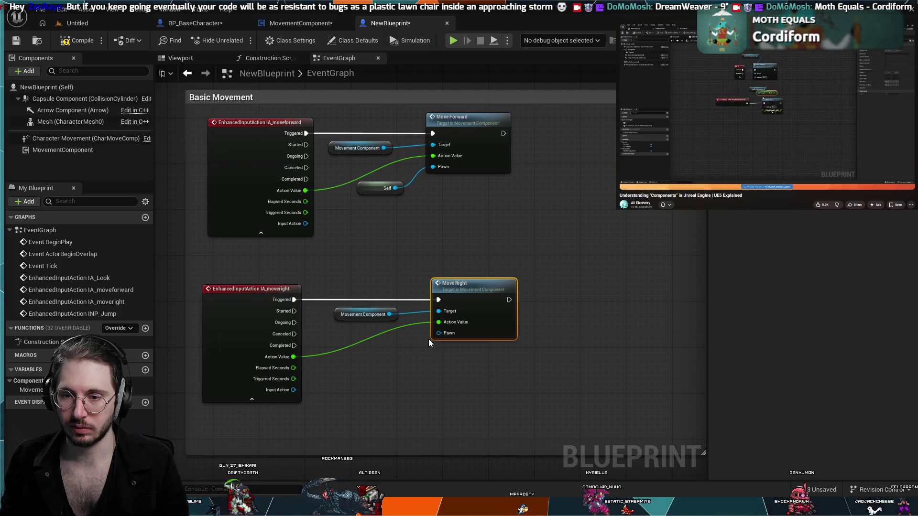
Step: Wire a Self node into the Move Right call's Pawn pin, then go back to MoveRight
left_click_drag(437, 333, 395, 366)
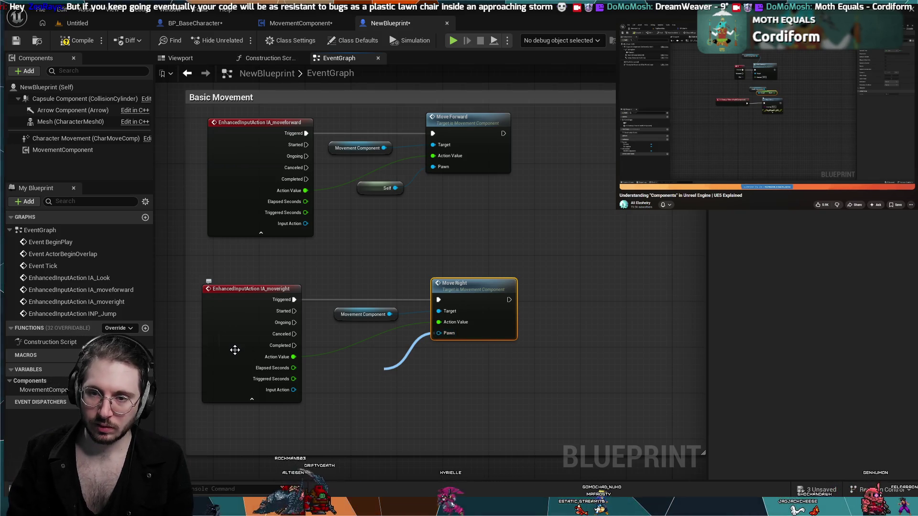
key("Return")
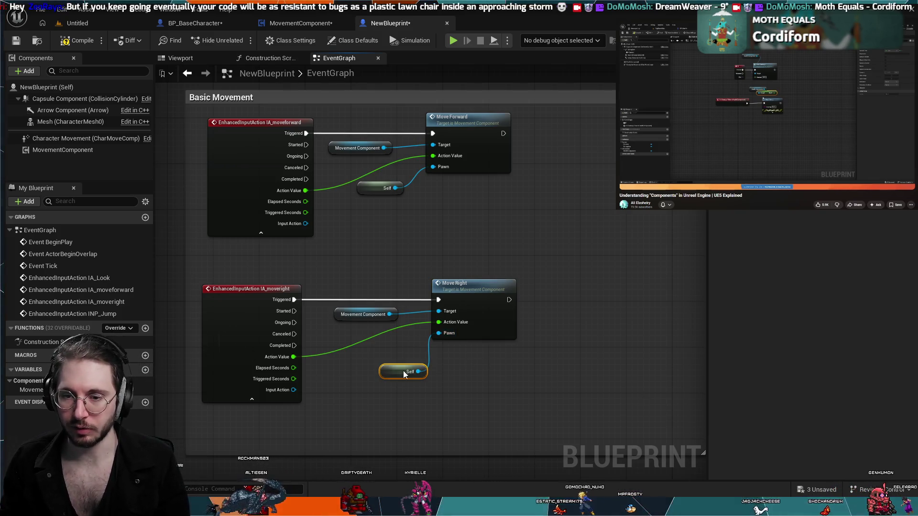
mouse_move(376, 355)
left_mouse_down()
mouse_move(364, 360)
mouse_move(370, 365)
left_mouse_up()
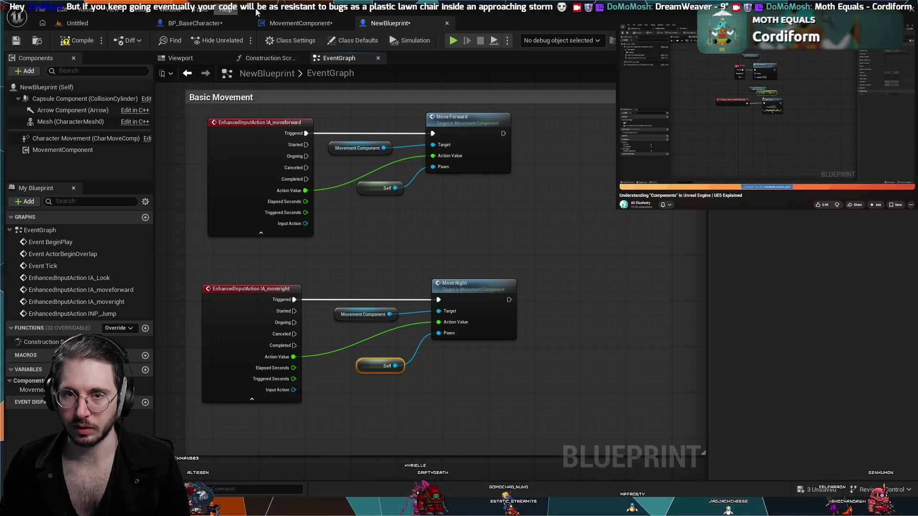
left_click(289, 20)
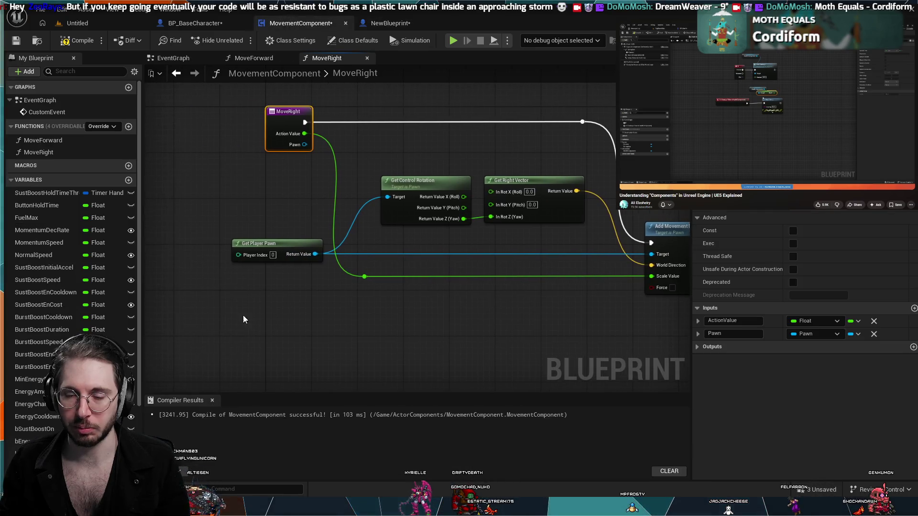
Step: Pan around MoveRight to locate the entry node, Get Player Pawn, Get Right Vector and Add Movement Input
scroll(242, 317, "up", 2)
left_click(171, 179)
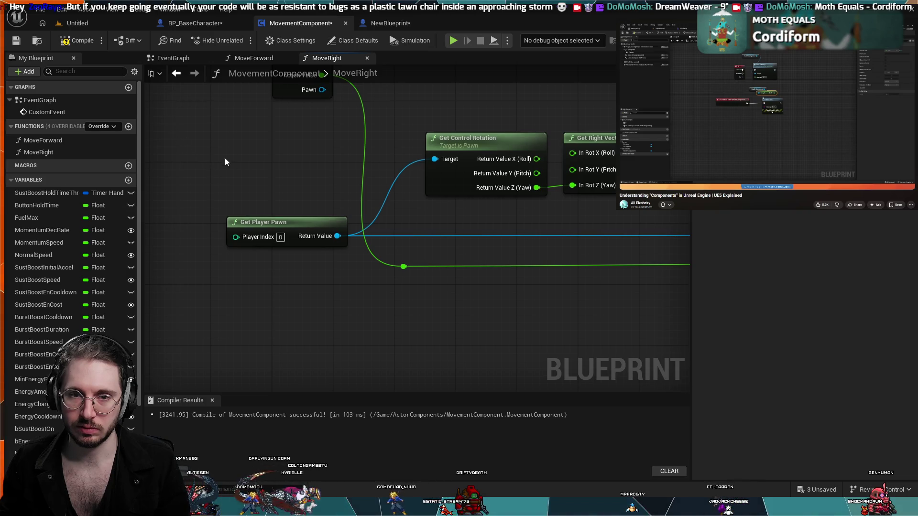
mouse_move(277, 185)
left_mouse_down()
mouse_move(348, 214)
mouse_move(384, 188)
left_mouse_up()
scroll(348, 214, "down", 1)
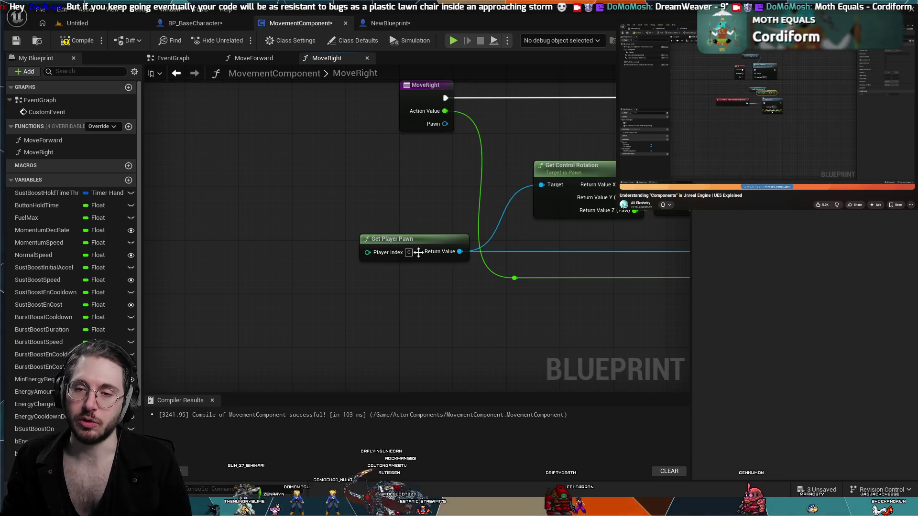
scroll(376, 196, "down", 1)
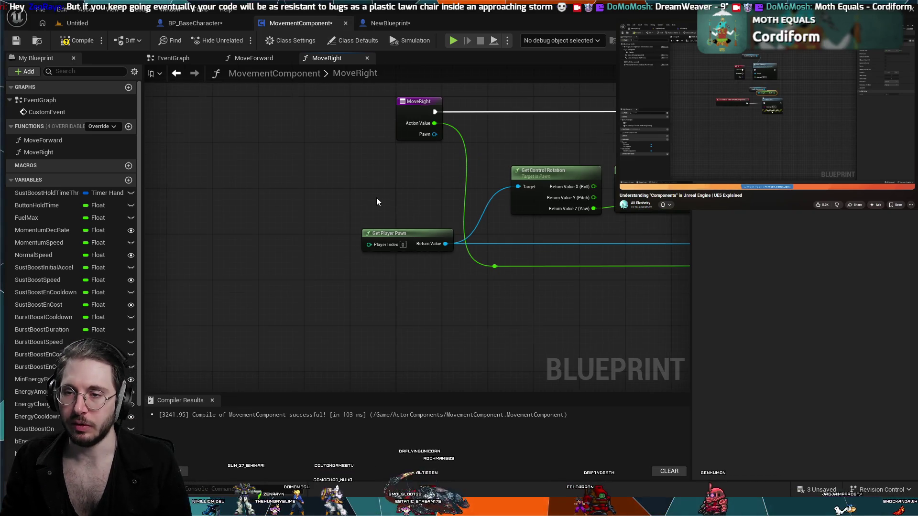
left_click(388, 234)
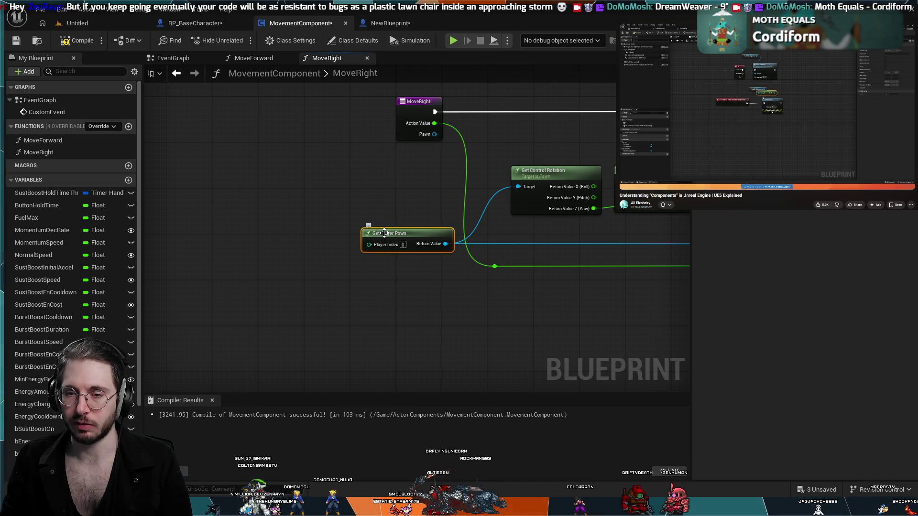
mouse_move(403, 179)
left_mouse_down()
mouse_move(345, 172)
mouse_move(311, 184)
left_mouse_up()
mouse_move(311, 190)
left_mouse_down()
mouse_move(328, 195)
mouse_move(285, 214)
left_mouse_up()
scroll(285, 213, "up", 2)
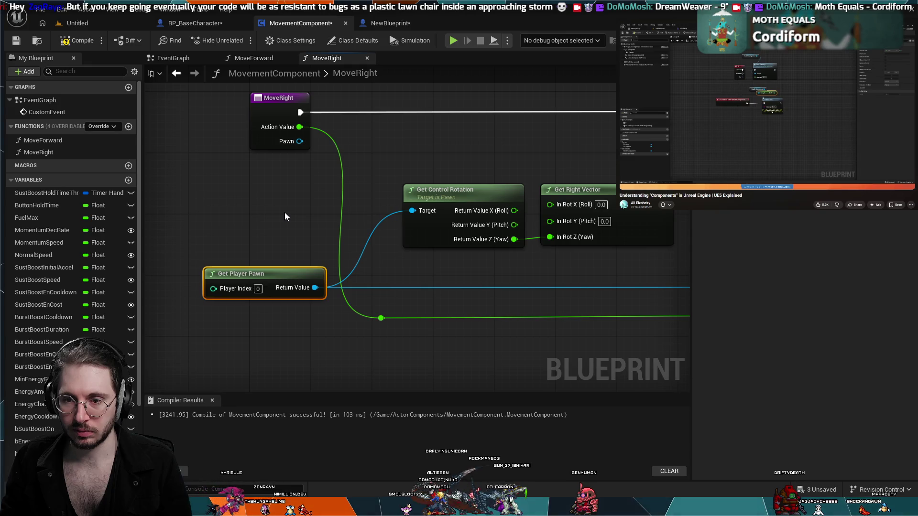
scroll(288, 226, "down", 1)
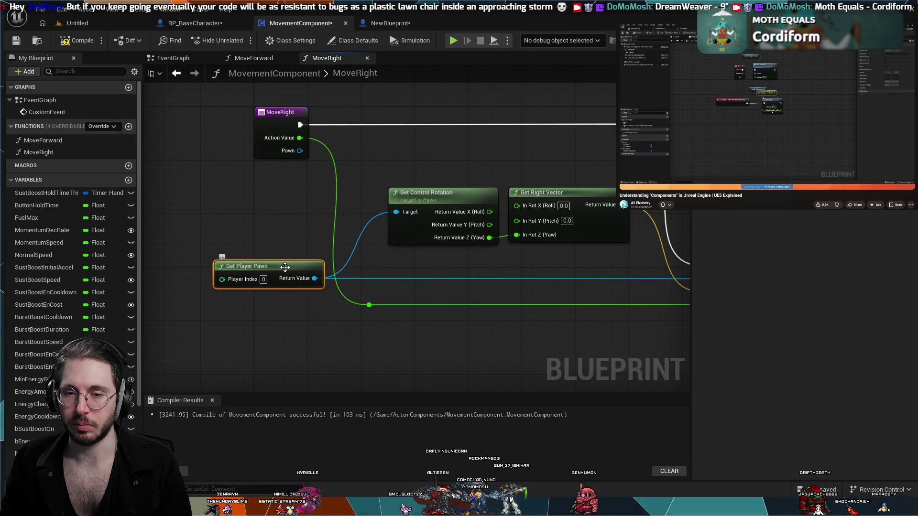
scroll(389, 222, "down", 1)
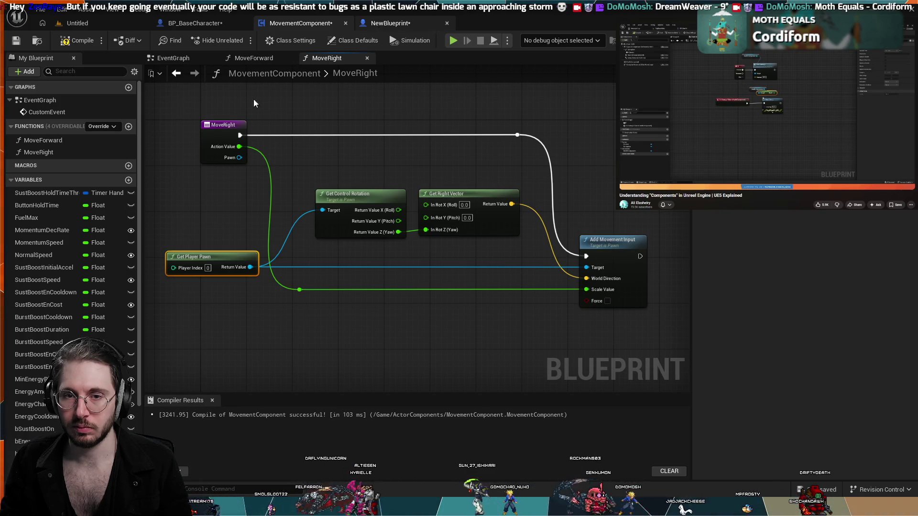
Step: Wire MoveRight's Pawn into Add Movement Input and Get Control Rotation Targets, deleting Get Player Pawn
left_click(363, 26)
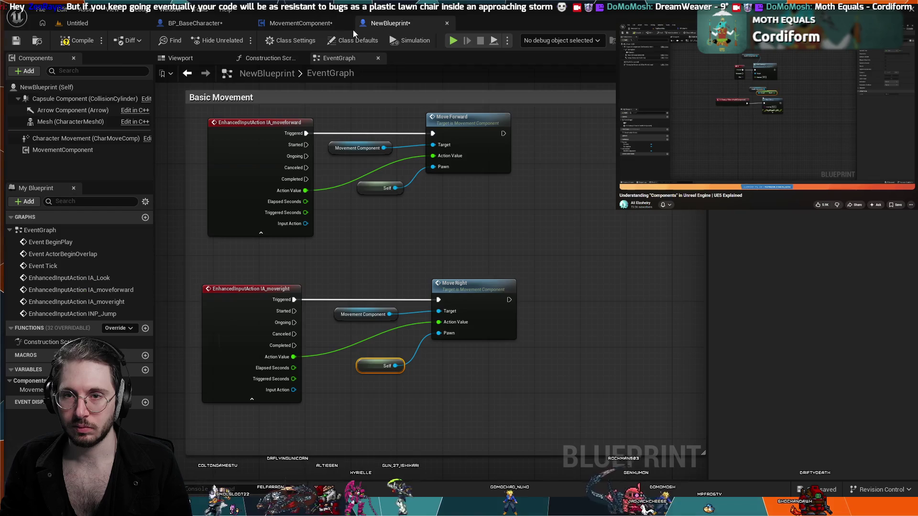
left_click(316, 22)
mouse_move(239, 157)
left_mouse_down()
mouse_move(272, 190)
mouse_move(586, 267)
left_mouse_up()
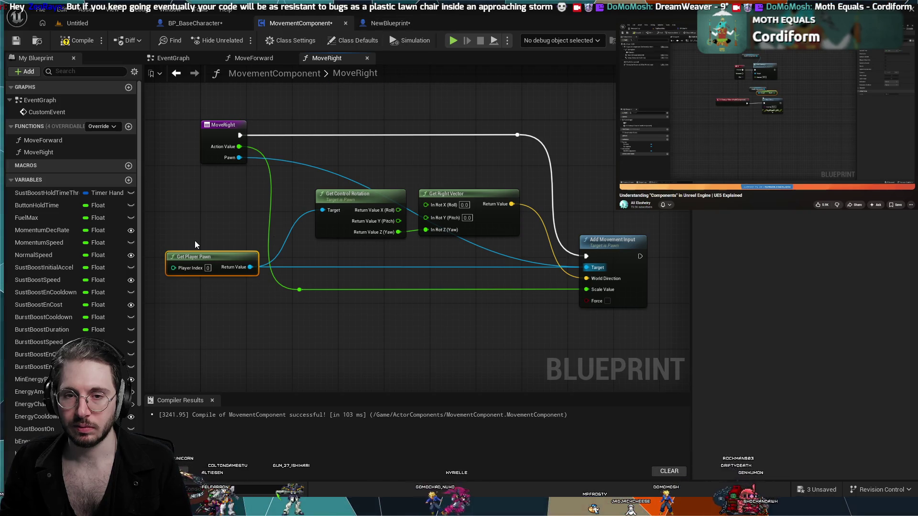
mouse_move(239, 158)
left_mouse_down()
mouse_move(320, 200)
mouse_move(321, 210)
left_mouse_up()
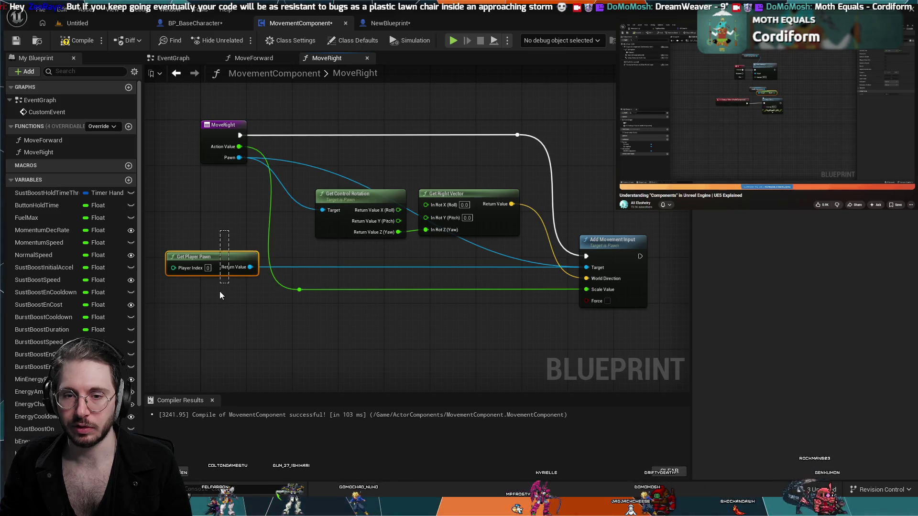
key("Delete")
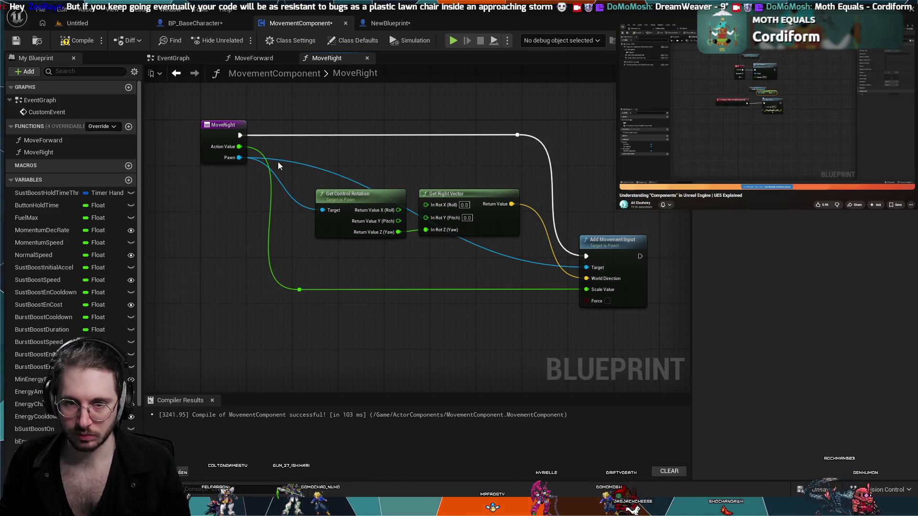
Step: In MoveForward, wire the Pawn input into the Get Control Rotation and Add Movement Input Targets
left_click(252, 57)
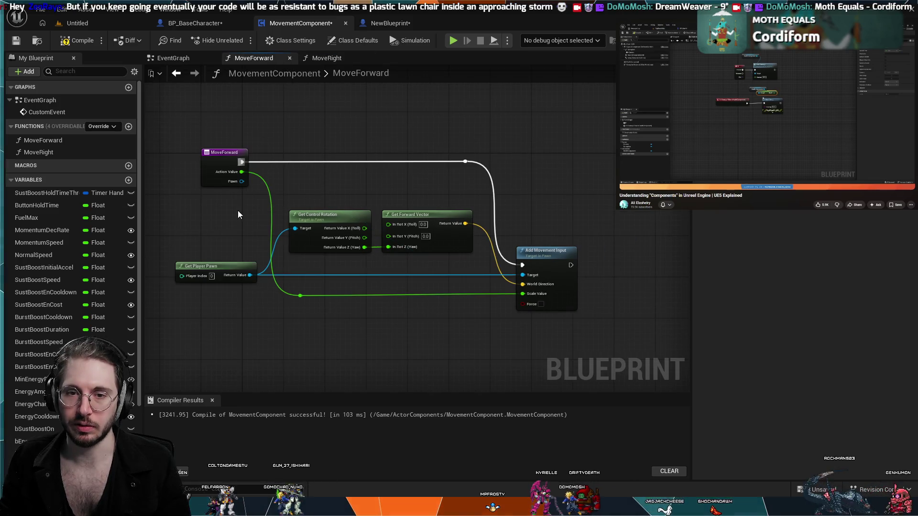
left_click_drag(242, 182, 294, 229)
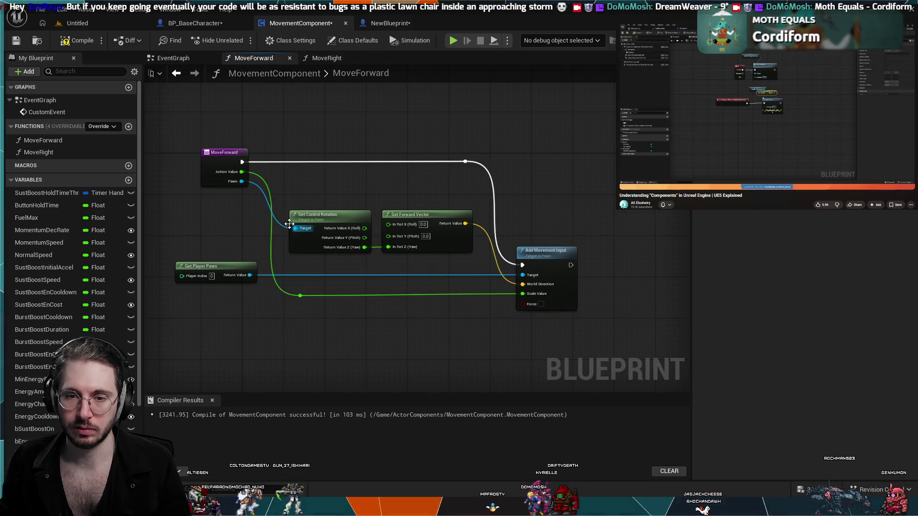
left_click_drag(242, 182, 522, 275)
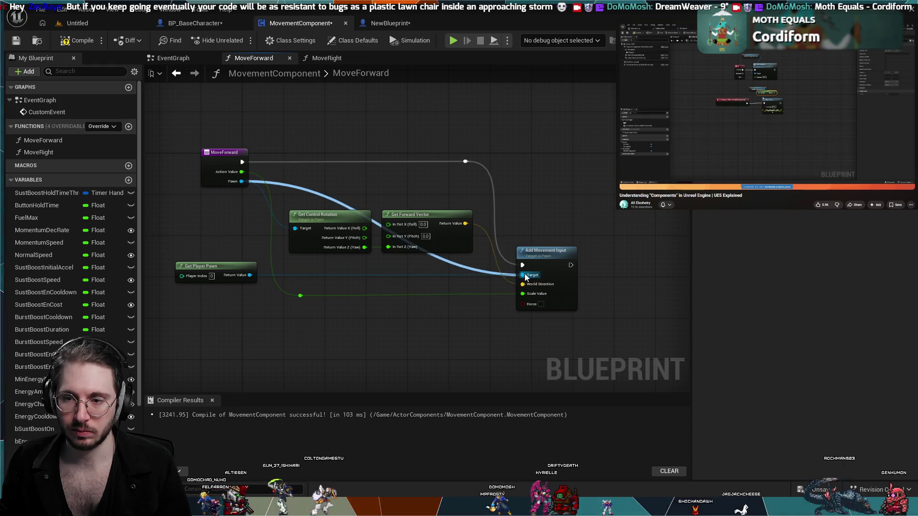
Step: Delete the now-unused Get Player Pawn node from the MoveForward graph
left_click_drag(207, 244, 215, 287)
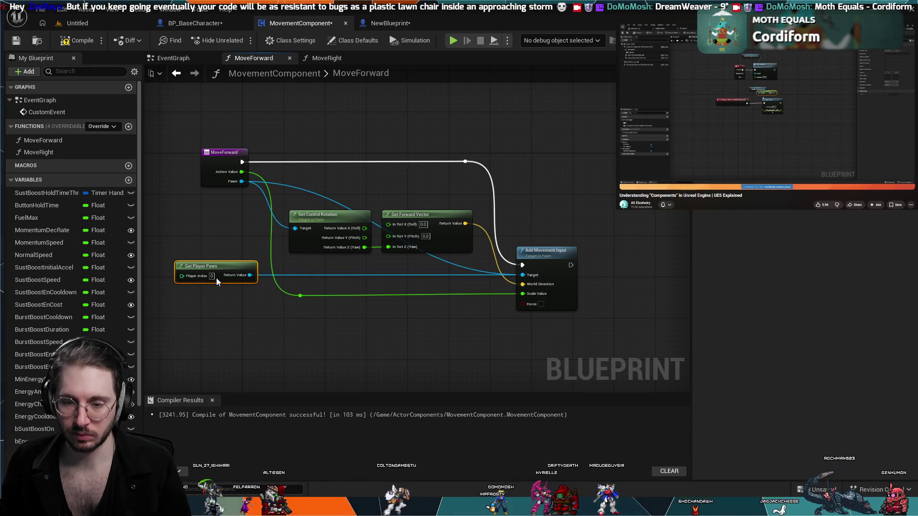
key("Delete")
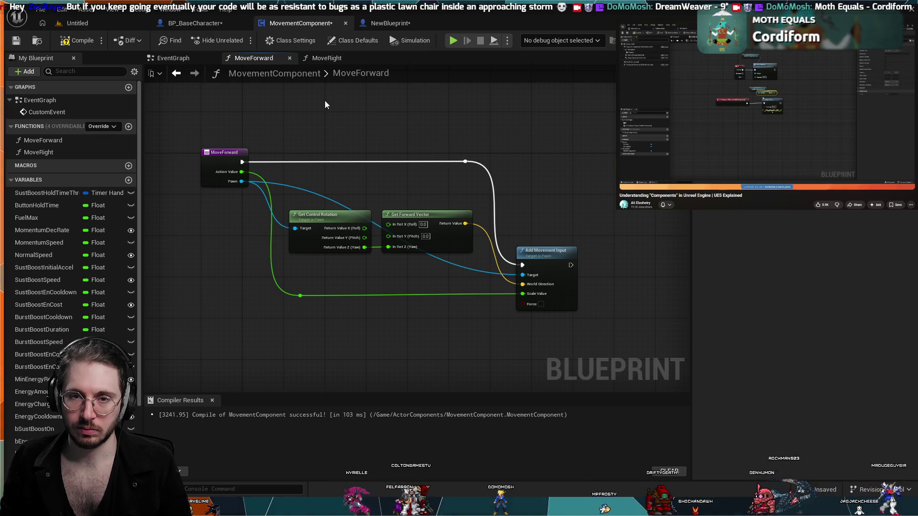
left_click(387, 23)
left_click(308, 24)
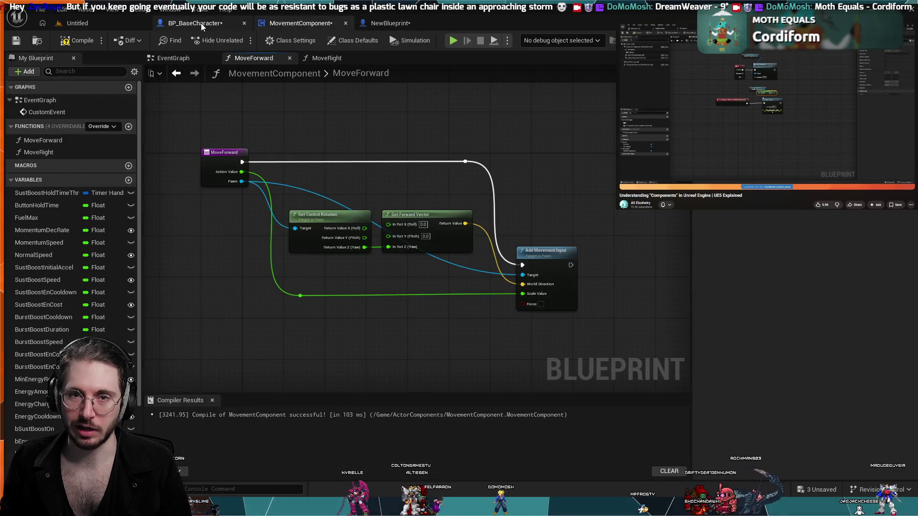
Step: Pan around BP_BaseCharacter's event graph to review the Sustained Boost Drain and Redline groups
left_click(200, 22)
scroll(450, 264, "up", 3)
scroll(453, 280, "down", 4)
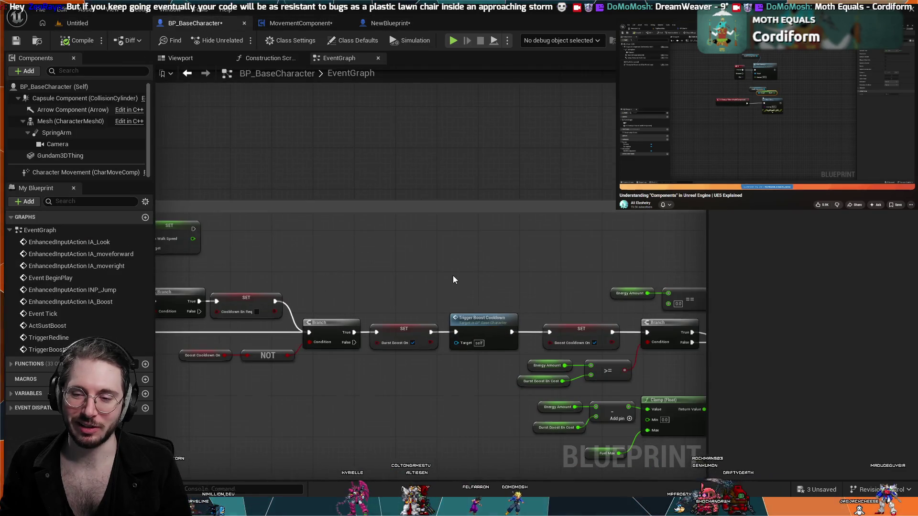
mouse_move(388, 124)
left_mouse_down()
mouse_move(497, 249)
mouse_move(510, 293)
mouse_move(570, 286)
left_mouse_up()
mouse_move(659, 411)
left_mouse_down()
mouse_move(603, 378)
mouse_move(535, 312)
mouse_move(482, 317)
mouse_move(459, 324)
mouse_move(526, 314)
mouse_move(357, 360)
mouse_move(469, 371)
mouse_move(566, 338)
mouse_move(342, 287)
mouse_move(312, 252)
mouse_move(230, 218)
mouse_move(523, 283)
left_mouse_up()
scroll(469, 371, "up", 2)
scroll(392, 366, "down", 4)
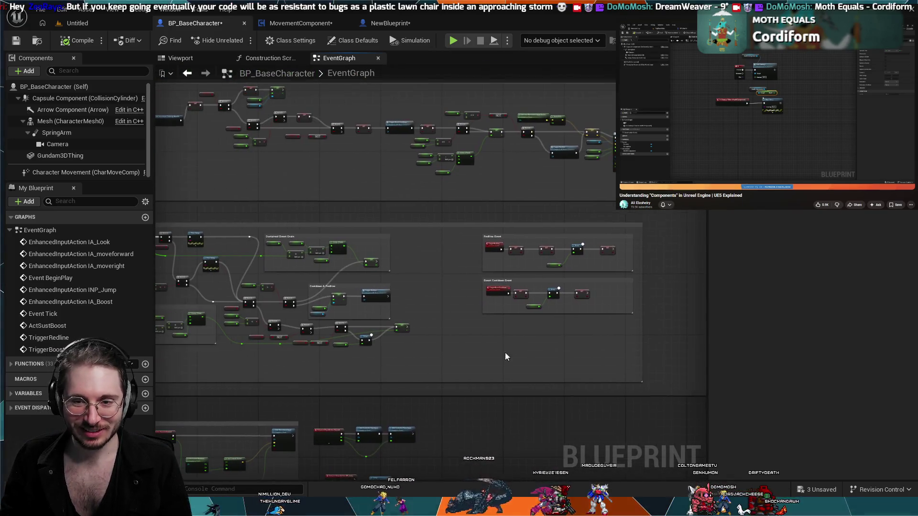
Step: Look over the Fuel/Energy System and Cooldown groups, then return to the MovementComponent blueprint
scroll(399, 265, "up", 5)
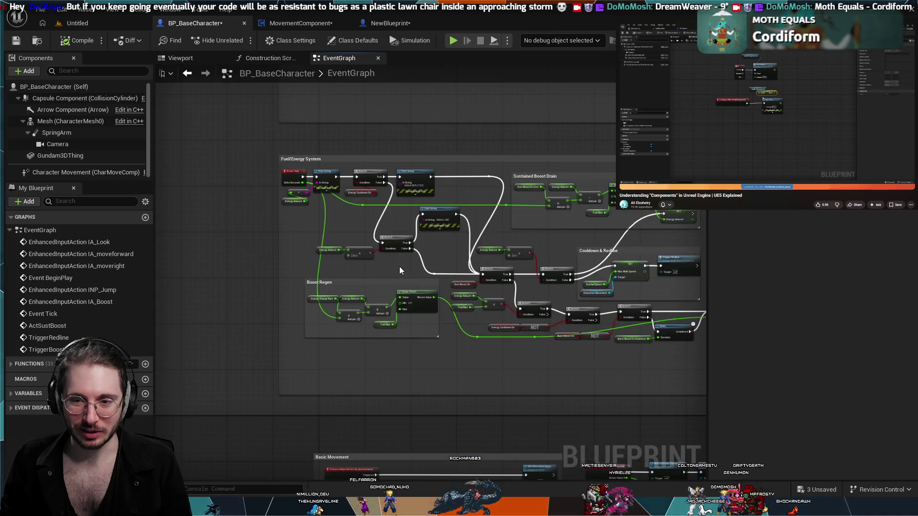
left_click_drag(340, 273, 507, 225)
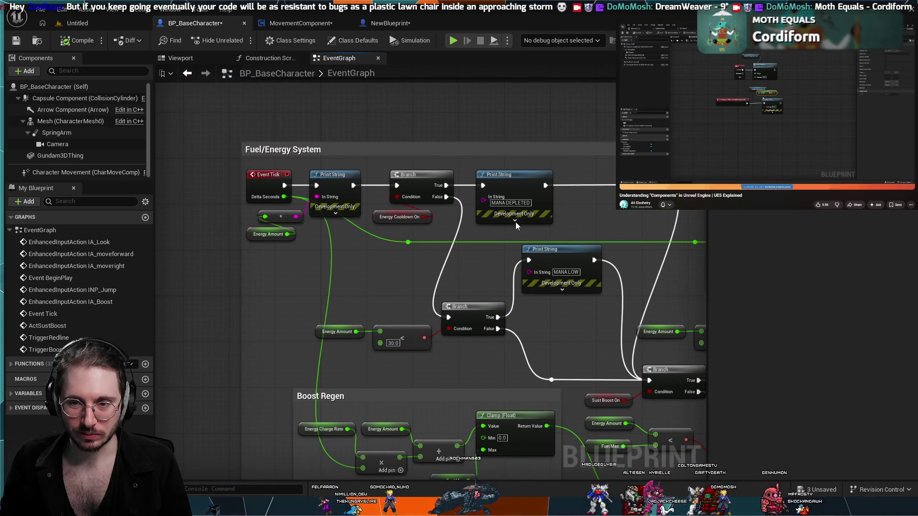
scroll(534, 141, "down", 2)
mouse_move(535, 142)
left_mouse_down()
mouse_move(444, 210)
mouse_move(410, 186)
mouse_move(494, 214)
left_mouse_up()
scroll(596, 277, "down", 3)
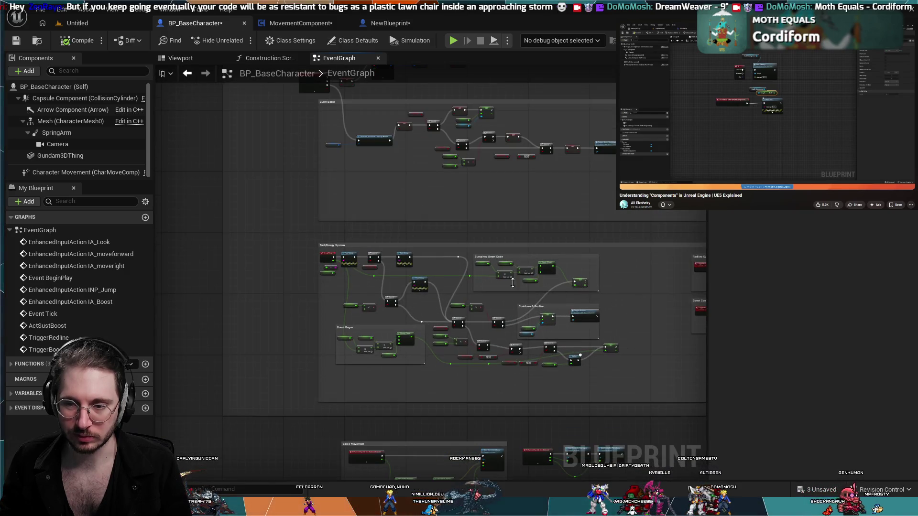
left_click(333, 23)
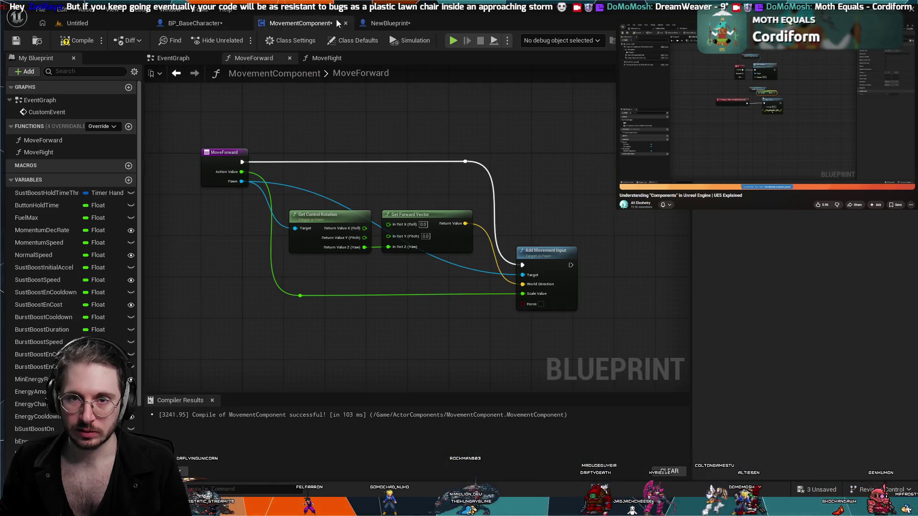
Step: Review NewBlueprint's movement graph and the MoveForward and MoveRight function graphs
scroll(477, 178, "down", 1)
left_click(391, 22)
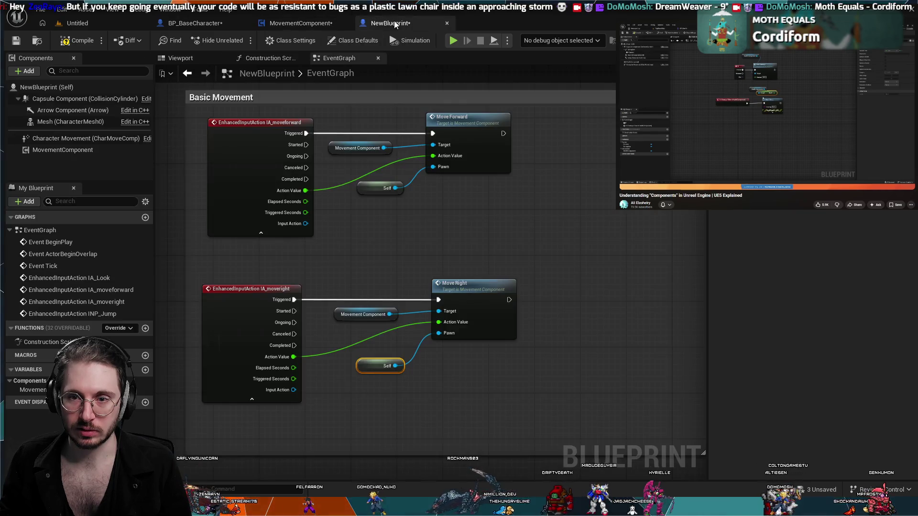
left_click(306, 24)
scroll(468, 184, "down", 2)
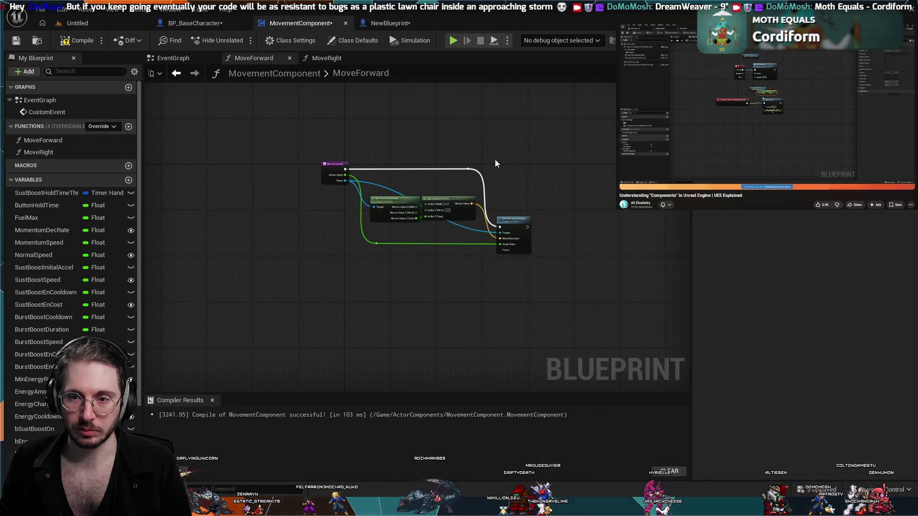
left_click(342, 56)
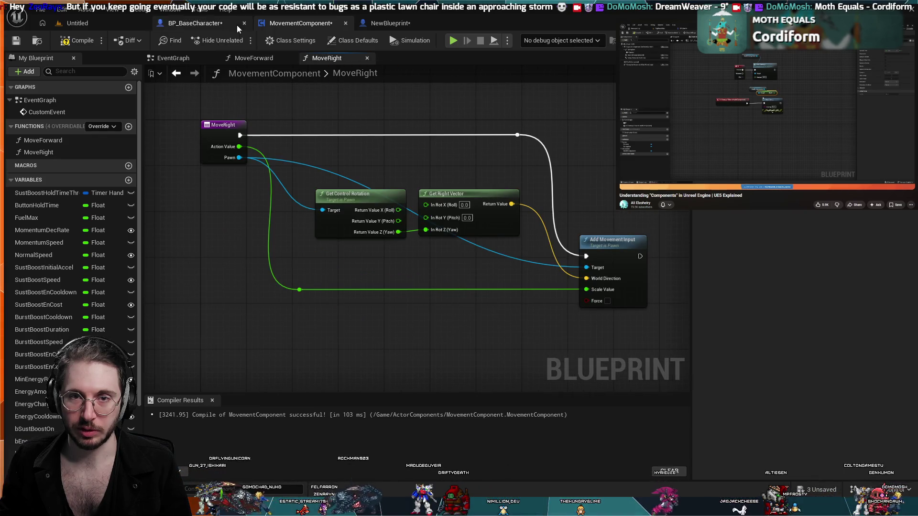
left_click(252, 58)
scroll(494, 232, "up", 3)
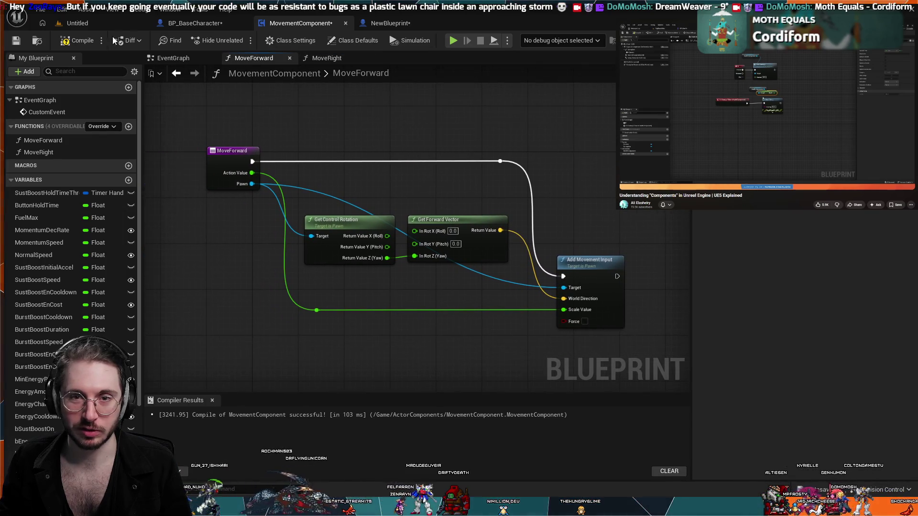
Step: Inspect MovementComponent's event graph, box-selecting its two upper movement input chains, then return to BP_BaseCharacter
left_click(189, 62)
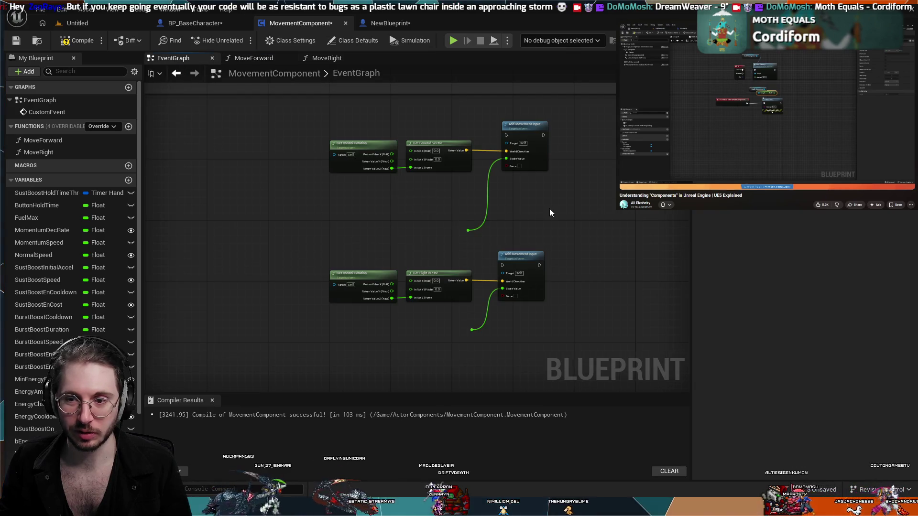
scroll(549, 212, "down", 2)
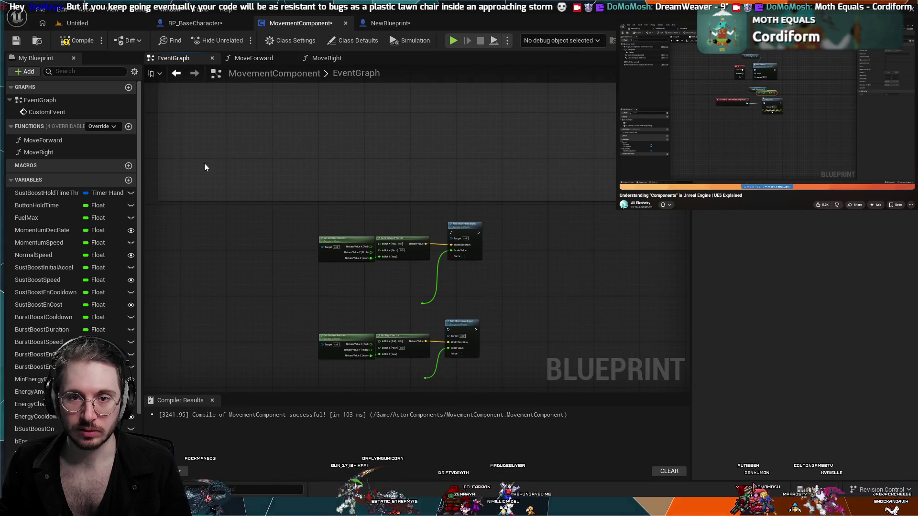
scroll(262, 217, "down", 2)
mouse_move(263, 217)
left_mouse_down()
mouse_move(256, 333)
mouse_move(312, 156)
left_mouse_up()
scroll(351, 193, "up", 2)
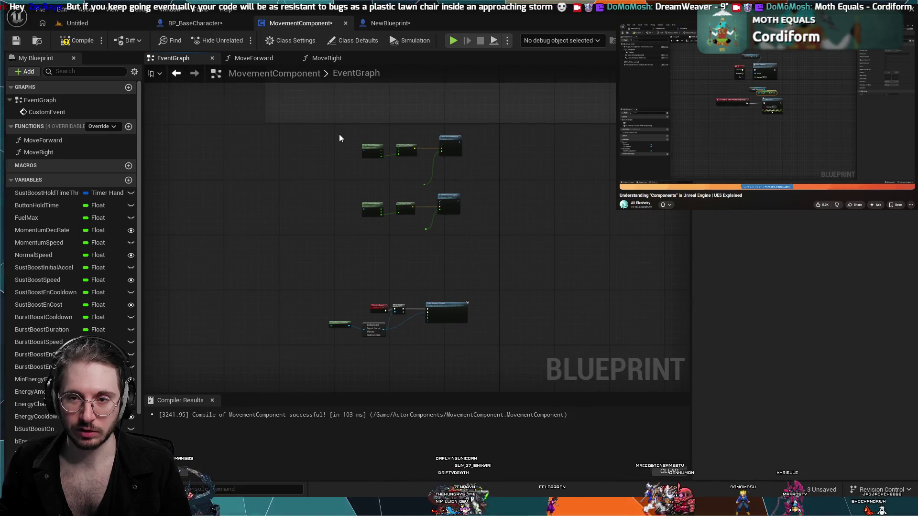
mouse_move(354, 128)
left_mouse_down()
mouse_move(479, 233)
mouse_move(486, 250)
left_mouse_up()
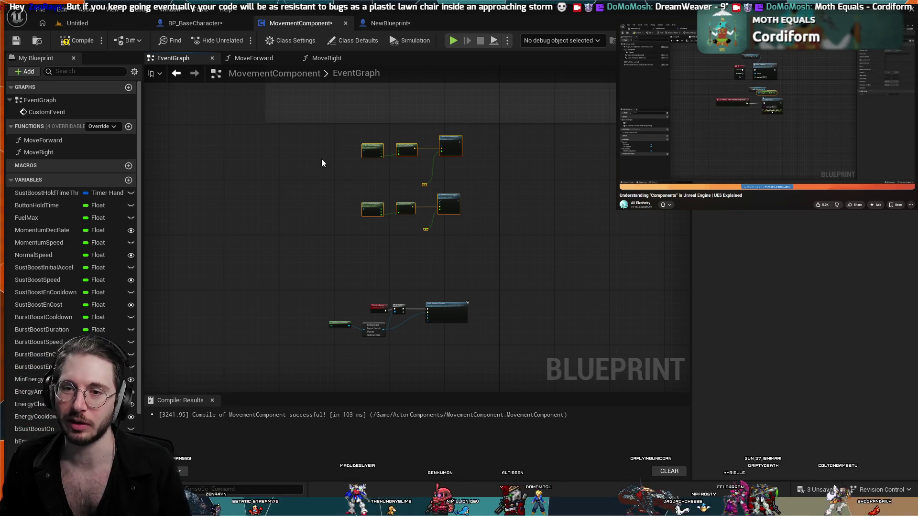
left_click_drag(323, 159, 319, 234)
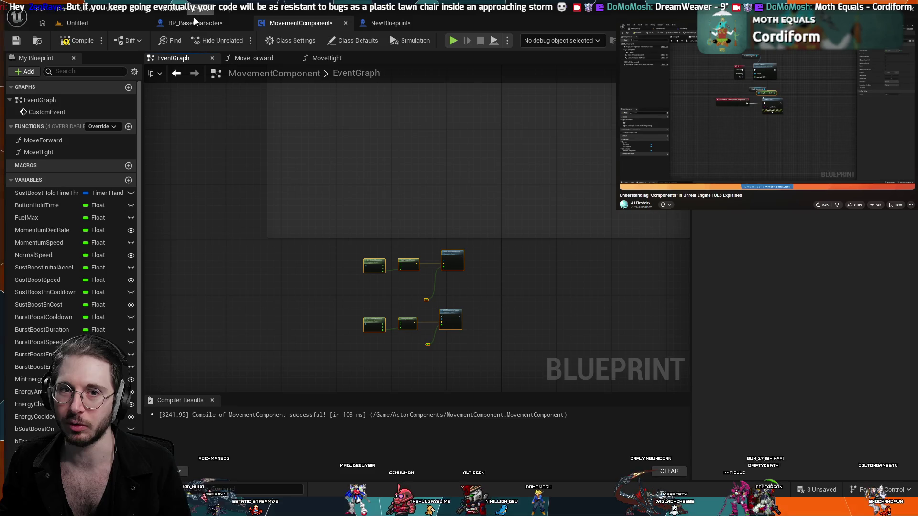
left_click(183, 22)
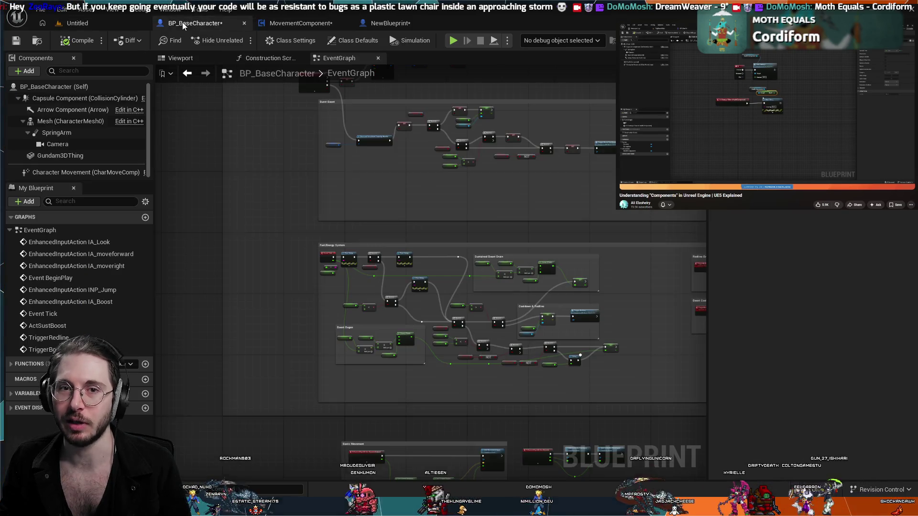
scroll(430, 216, "up", 5)
scroll(467, 215, "down", 5)
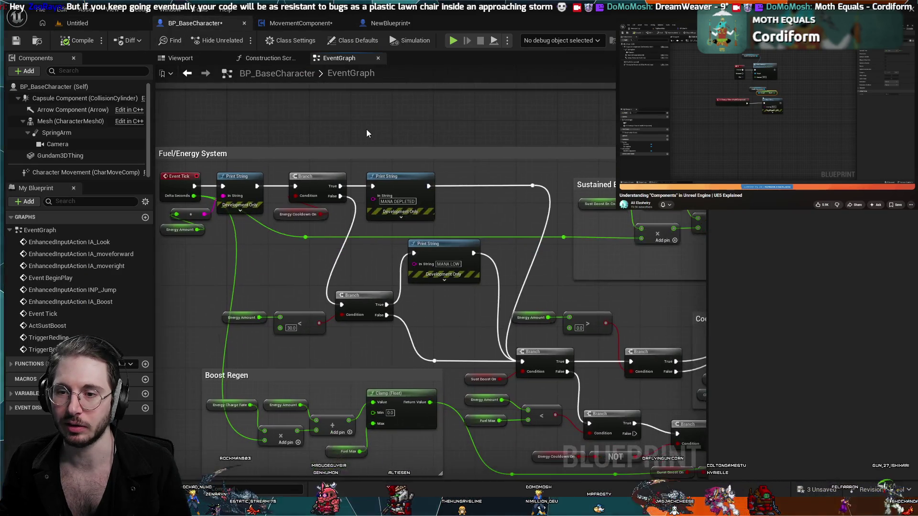
left_click_drag(492, 183, 472, 220)
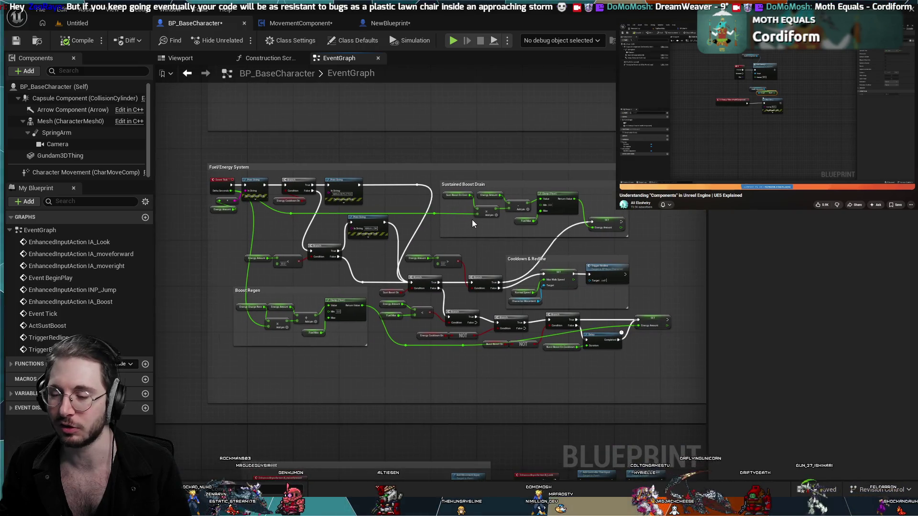
scroll(670, 268, "down", 2)
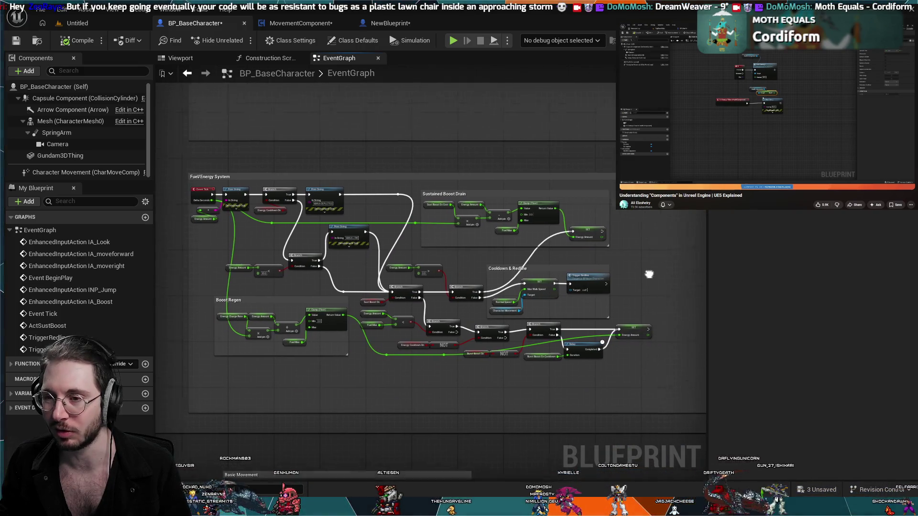
scroll(335, 225, "up", 2)
scroll(364, 258, "up", 5)
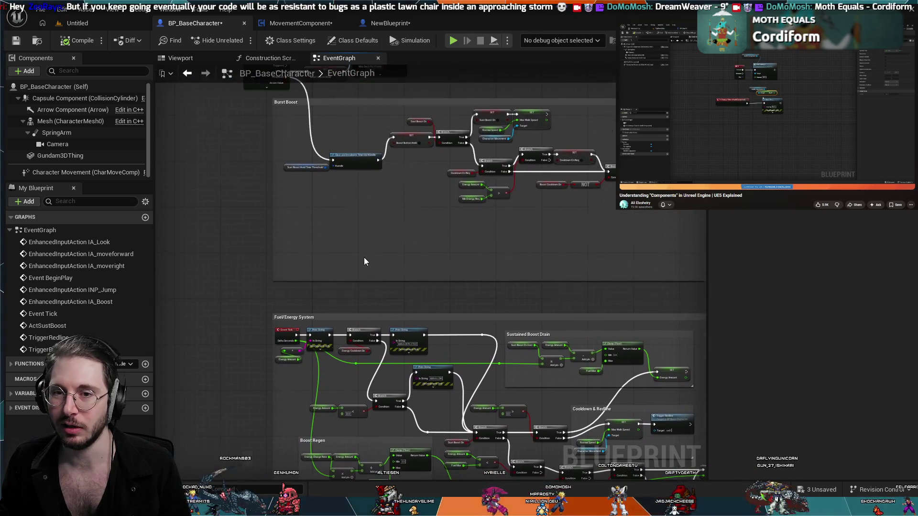
mouse_move(306, 72)
left_mouse_down()
mouse_move(302, 283)
mouse_move(315, 115)
left_mouse_up()
scroll(301, 283, "down", 2)
mouse_move(421, 404)
left_mouse_down()
mouse_move(399, 72)
mouse_move(391, 275)
mouse_move(367, 219)
left_mouse_up()
scroll(374, 268, "up", 3)
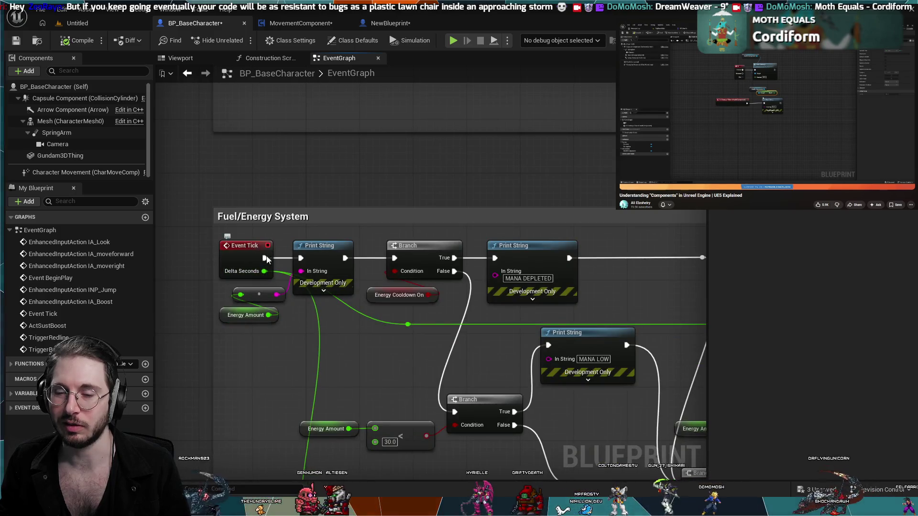
left_click(245, 249)
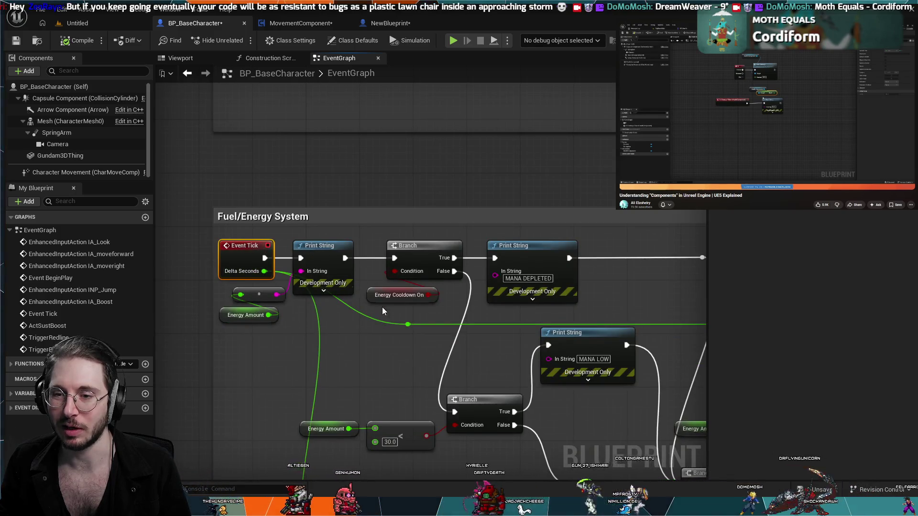
scroll(382, 307, "down", 2)
scroll(274, 182, "down", 3)
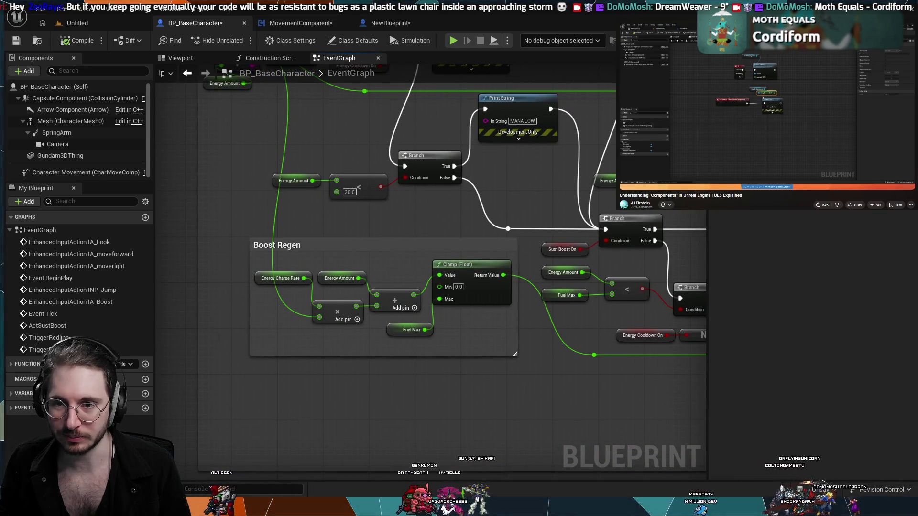
scroll(372, 234, "up", 3)
scroll(381, 193, "right", 3)
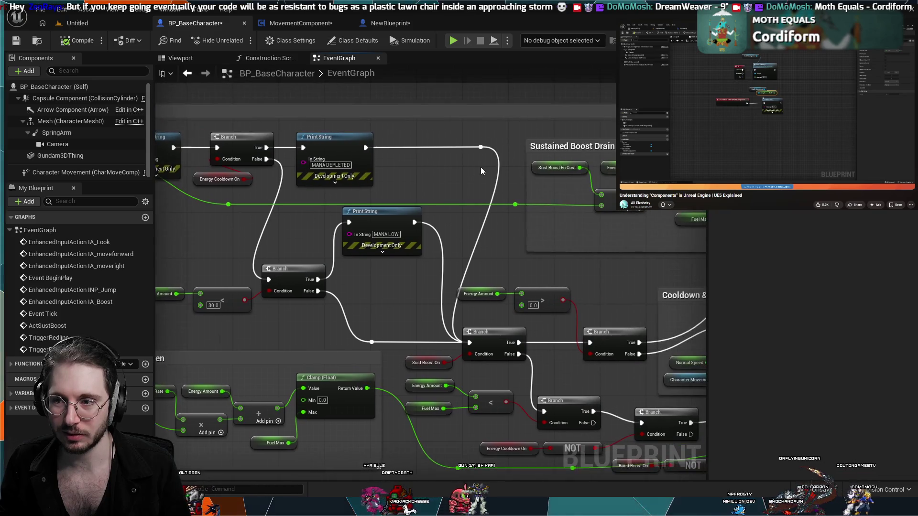
scroll(367, 213, "left", 3)
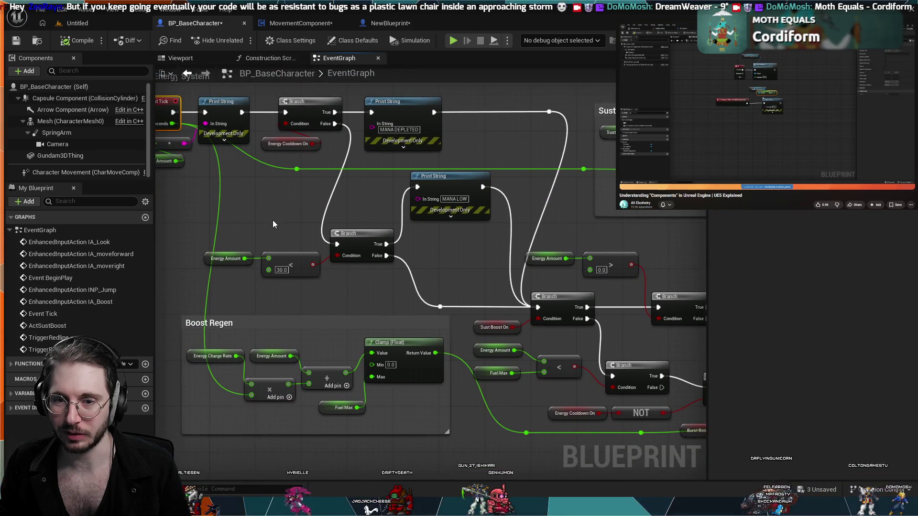
scroll(272, 224, "left", 2)
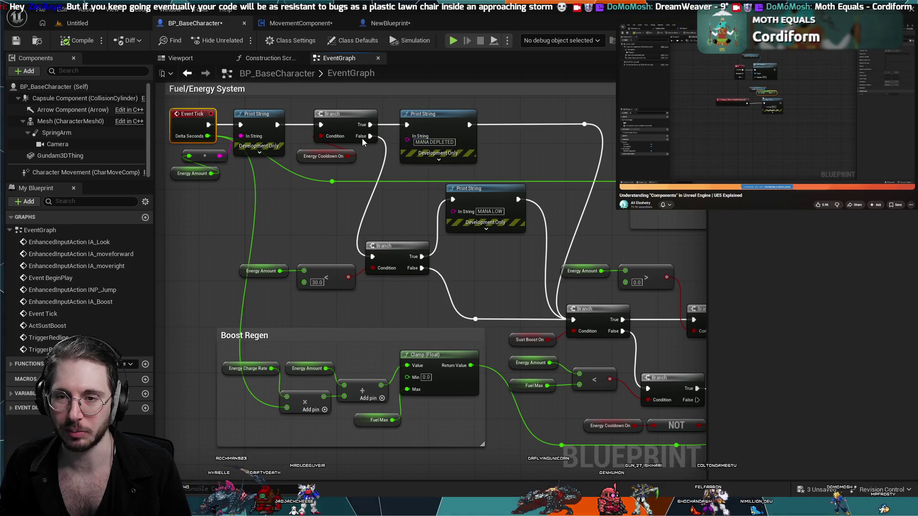
left_click_drag(536, 268, 398, 260)
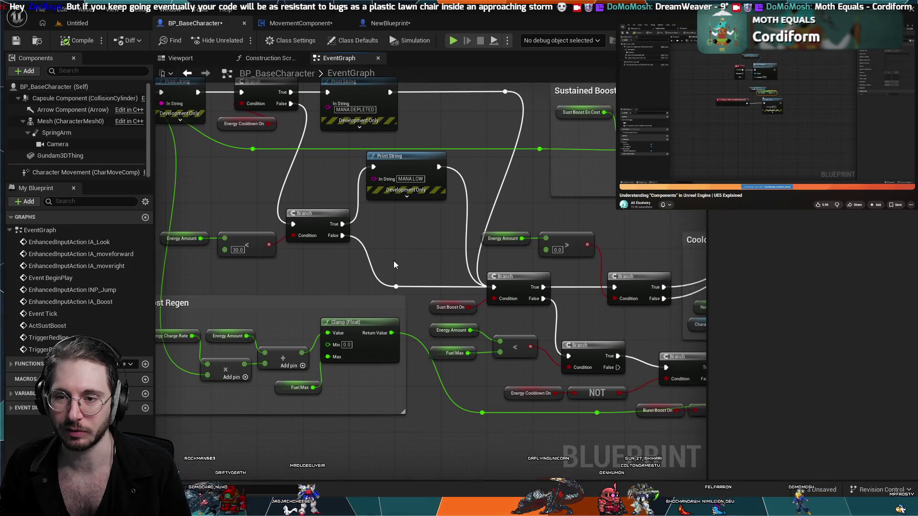
mouse_move(477, 200)
left_mouse_down()
mouse_move(434, 187)
mouse_move(451, 168)
left_mouse_up()
scroll(538, 170, "down", 4)
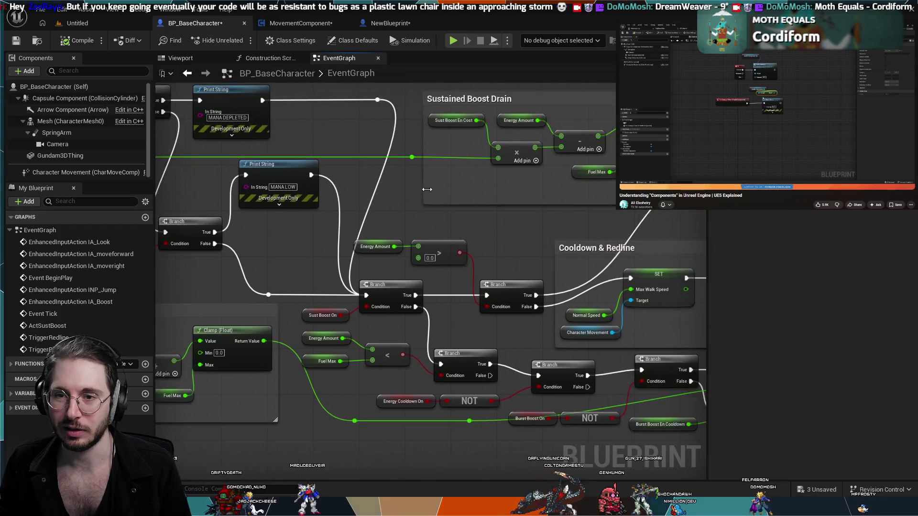
left_click_drag(347, 280, 346, 137)
scroll(340, 167, "up", 2)
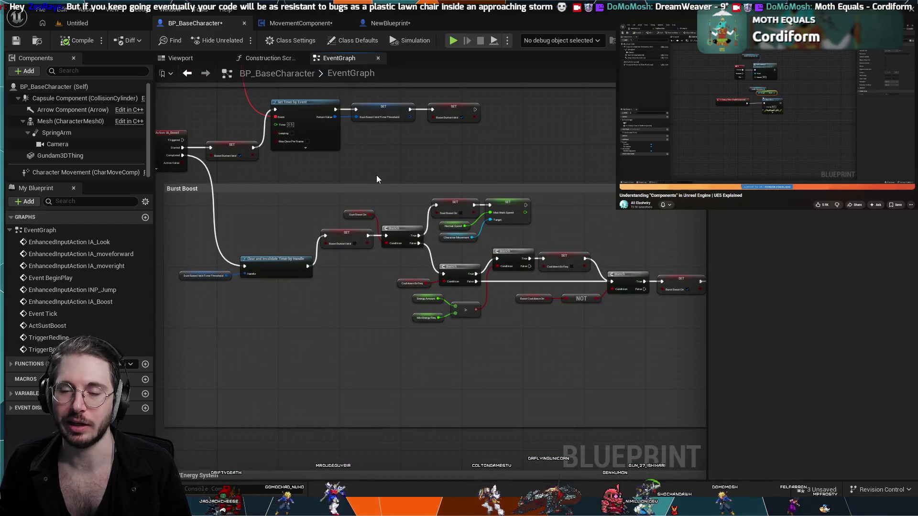
scroll(413, 224, "down", 1)
mouse_move(412, 220)
left_mouse_down()
mouse_move(421, 328)
mouse_move(455, 249)
mouse_move(467, 256)
mouse_move(447, 233)
mouse_move(465, 266)
mouse_move(429, 265)
mouse_move(491, 170)
mouse_move(540, 174)
left_mouse_up()
scroll(459, 220, "up", 4)
scroll(375, 288, "down", 1)
mouse_move(375, 288)
left_mouse_down()
mouse_move(707, 307)
mouse_move(369, 349)
left_mouse_up()
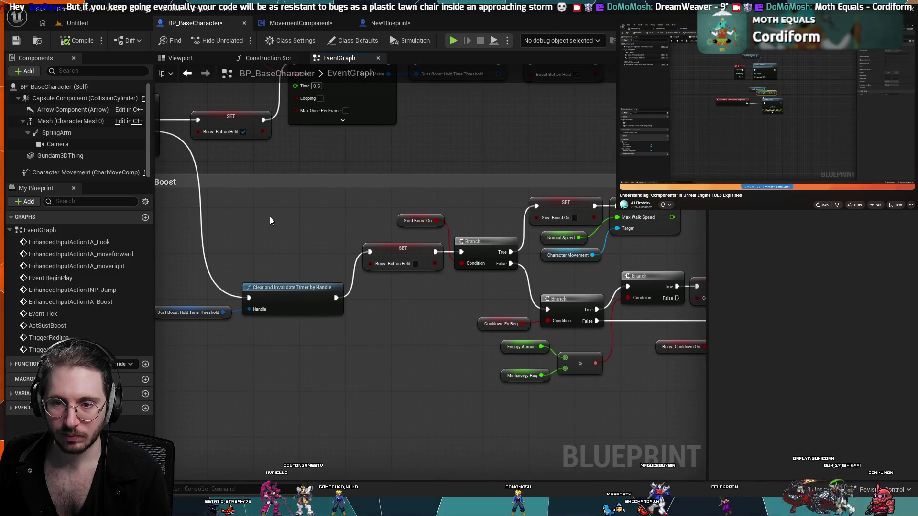
left_click_drag(265, 217, 313, 258)
scroll(410, 218, "down", 3)
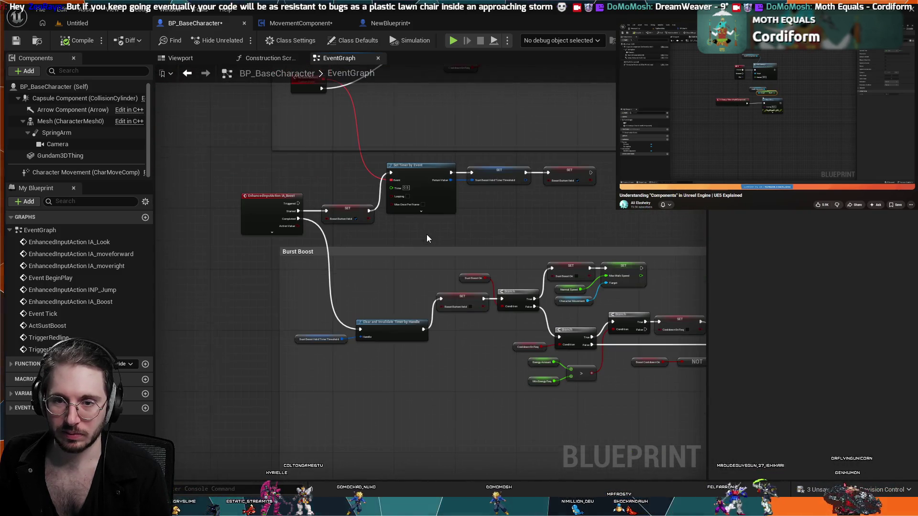
scroll(432, 238, "down", 2)
mouse_move(409, 237)
left_mouse_down()
mouse_move(469, 265)
mouse_move(396, 268)
mouse_move(483, 290)
mouse_move(506, 268)
mouse_move(527, 288)
mouse_move(611, 241)
left_mouse_up()
scroll(396, 268, "down", 2)
scroll(438, 276, "up", 3)
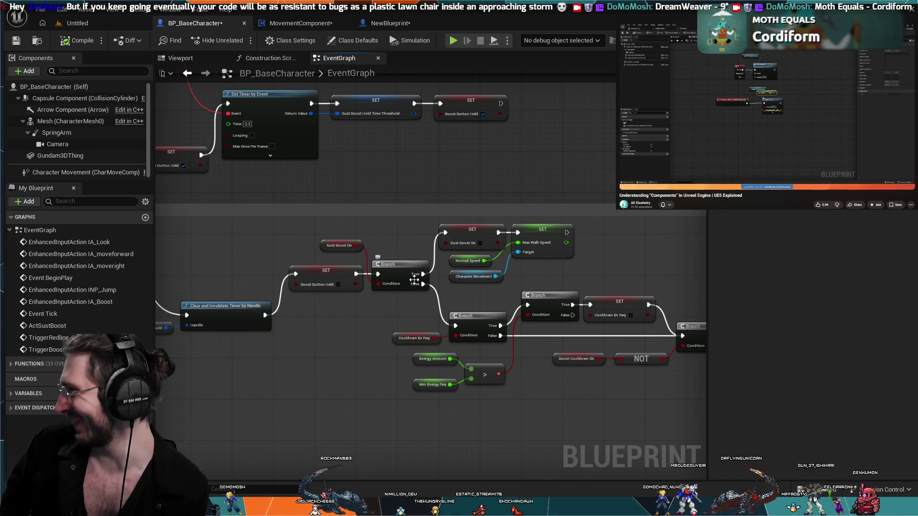
scroll(569, 185, "down", 2)
mouse_move(587, 314)
left_mouse_down()
mouse_move(526, 332)
mouse_move(538, 332)
mouse_move(524, 327)
left_mouse_up()
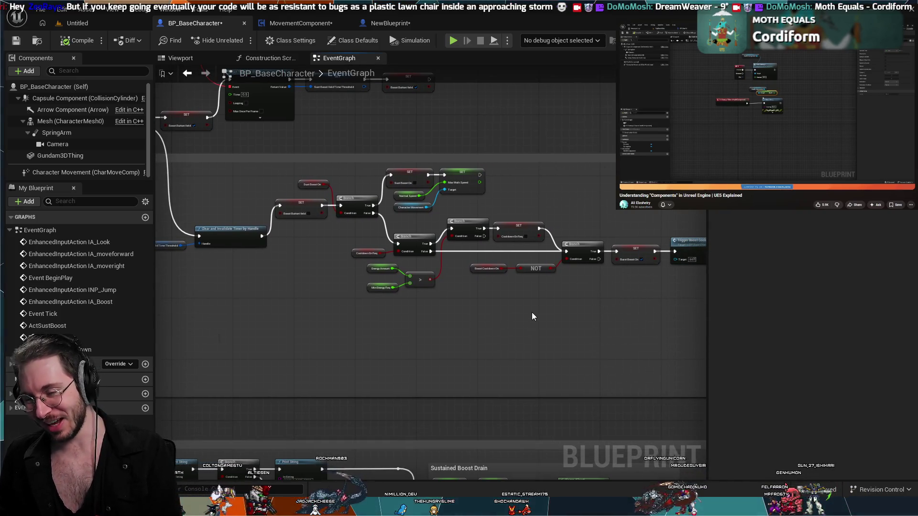
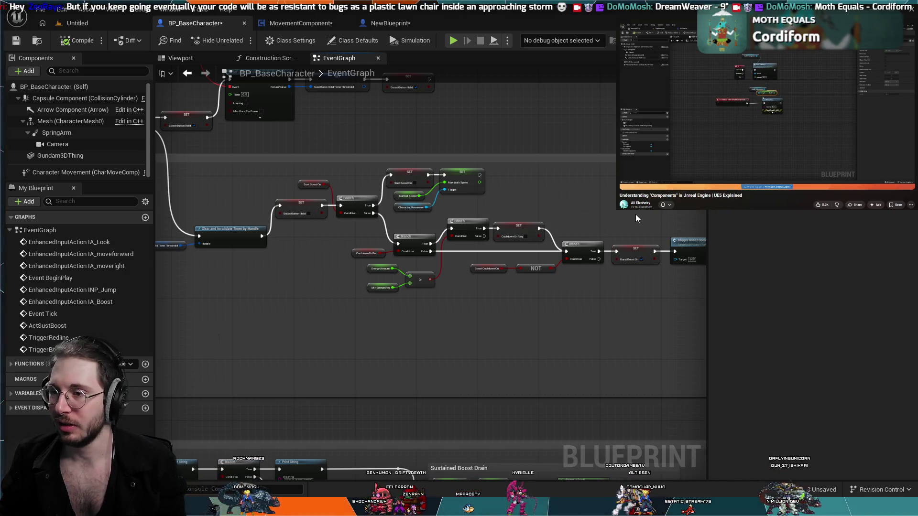
Step: Look over the BP_BaseCharacter and NewBlueprint graphs, then bring up MovementComponent's EventGraph
scroll(636, 214, "up", 3)
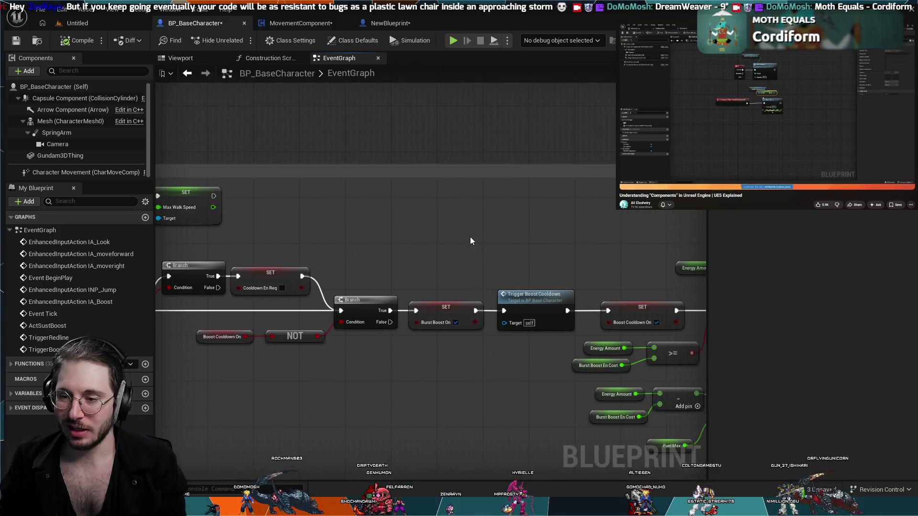
scroll(470, 240, "down", 1)
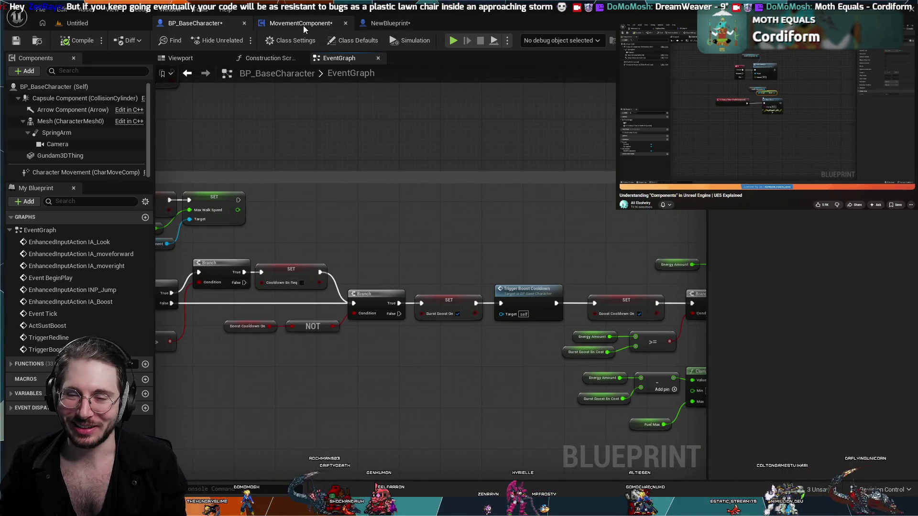
left_click(304, 25)
left_click(411, 21)
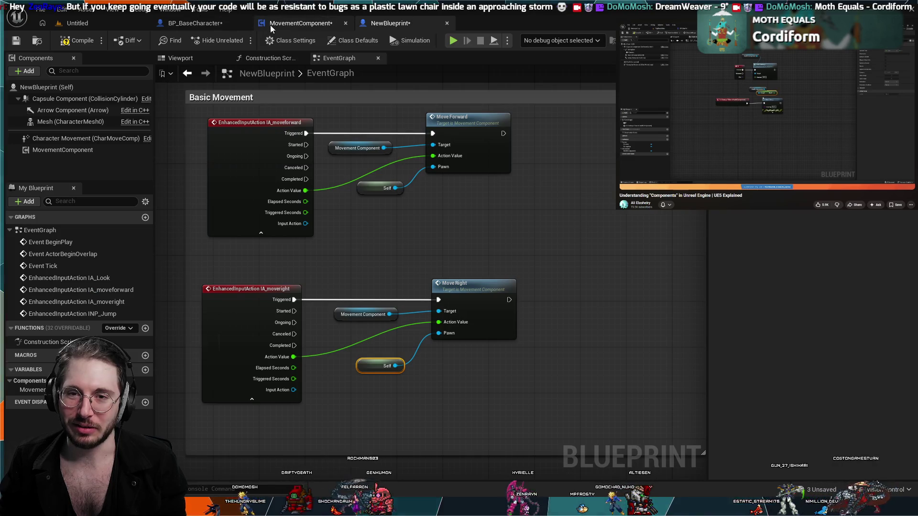
left_click(201, 24)
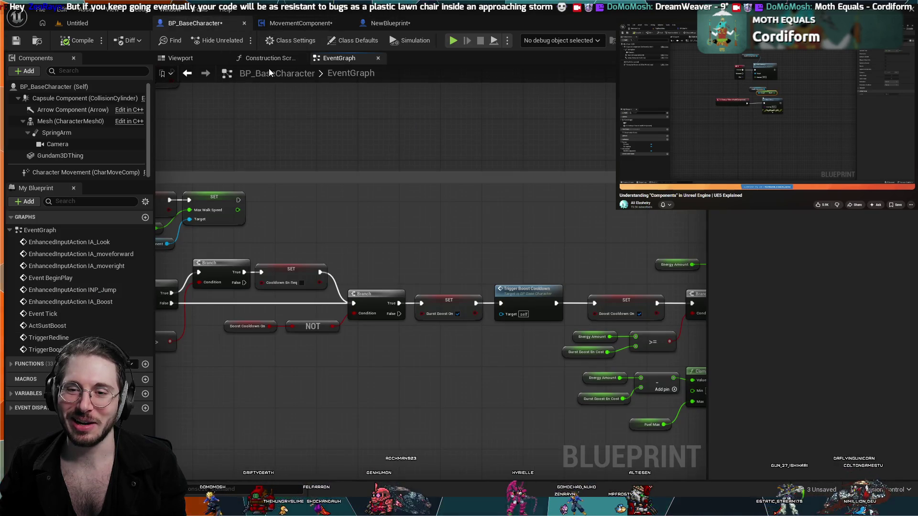
scroll(438, 274, "down", 2)
scroll(434, 247, "down", 2)
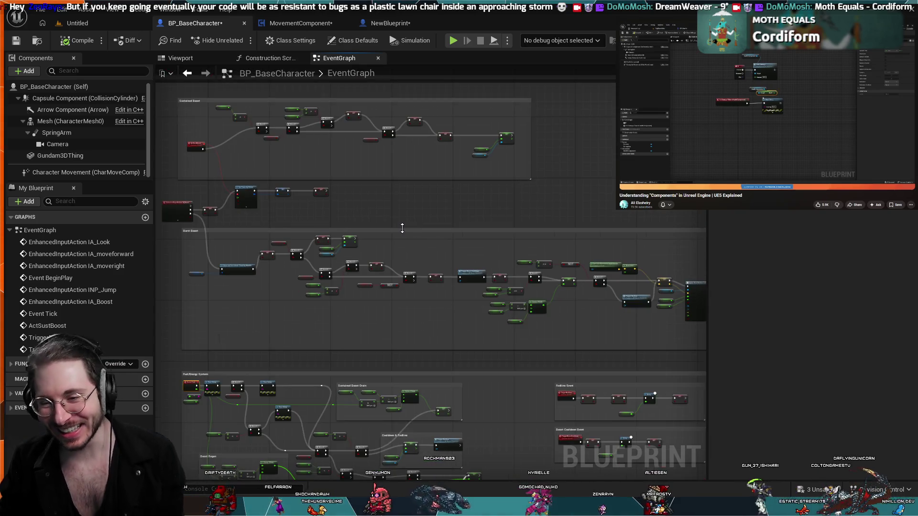
scroll(402, 229, "up", 3)
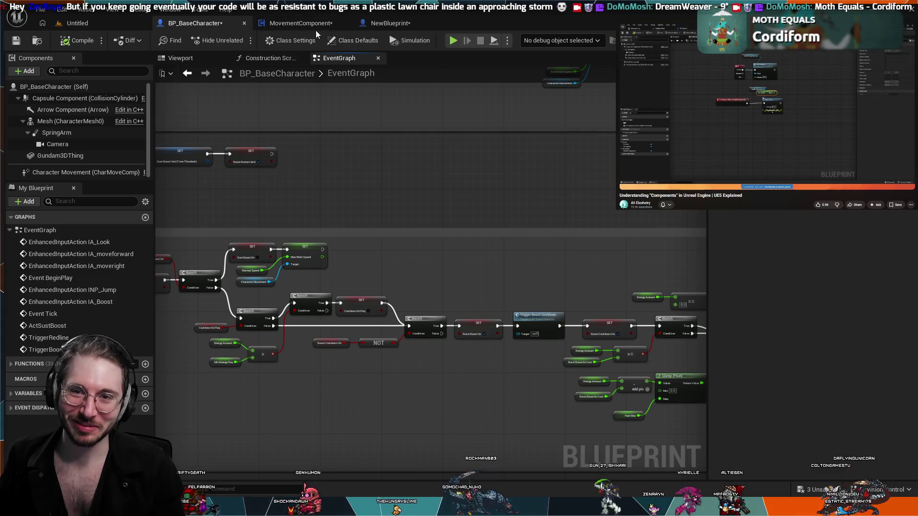
left_click(300, 23)
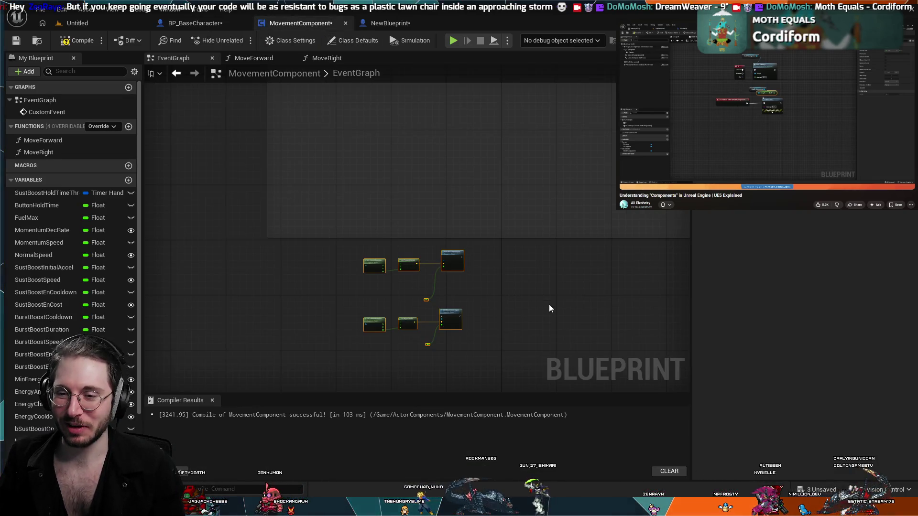
mouse_move(467, 236)
left_mouse_down()
mouse_move(528, 197)
mouse_move(598, 241)
left_mouse_up()
scroll(575, 254, "up", 2)
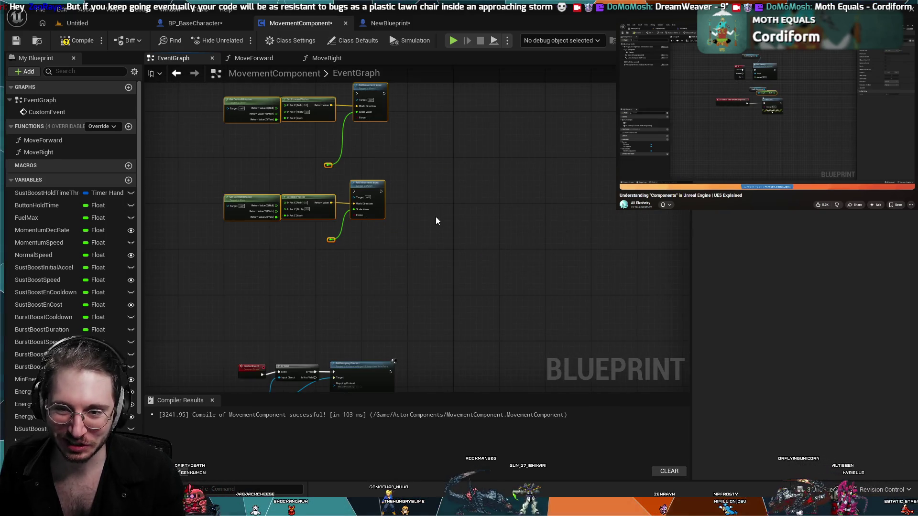
mouse_move(501, 242)
left_mouse_down()
mouse_move(485, 225)
mouse_move(524, 201)
left_mouse_up()
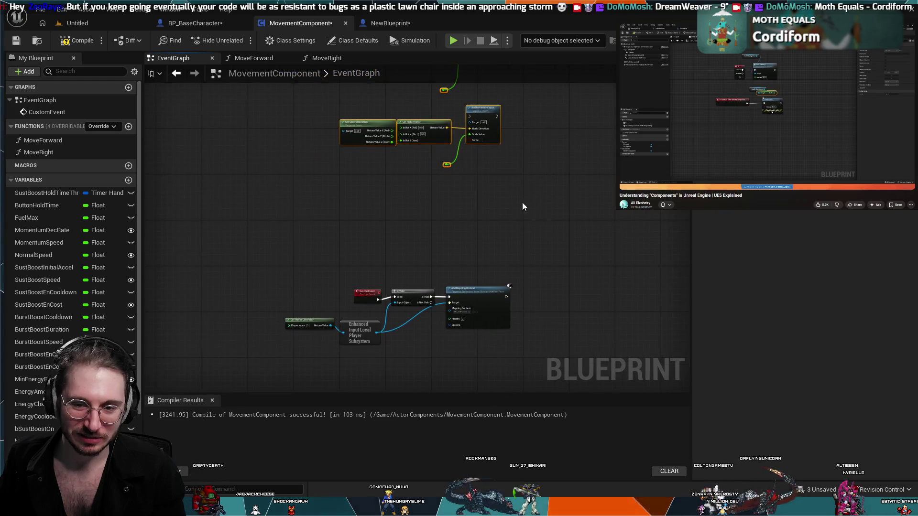
left_click_drag(483, 236, 435, 291)
scroll(435, 290, "down", 1)
scroll(480, 215, "down", 3)
mouse_move(480, 217)
left_mouse_down()
mouse_move(395, 311)
mouse_move(545, 218)
mouse_move(540, 167)
left_mouse_up()
scroll(396, 310, "down", 2)
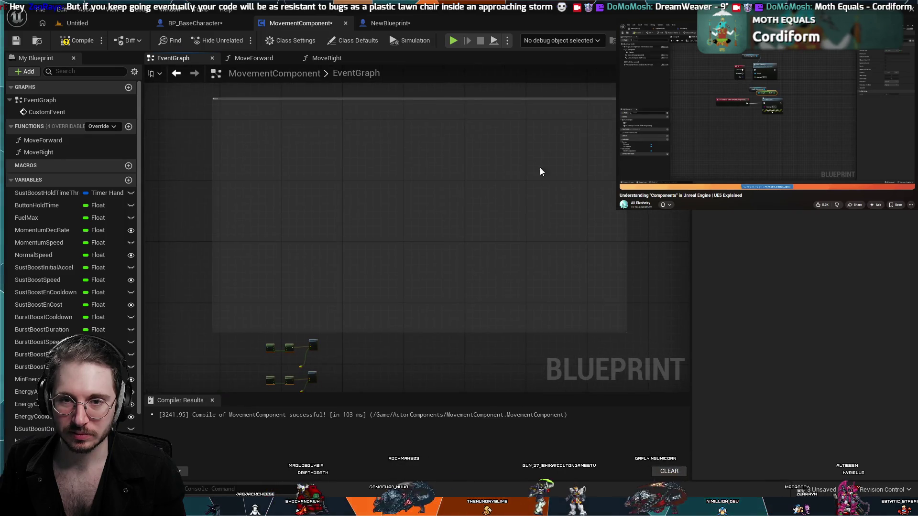
left_click(294, 101)
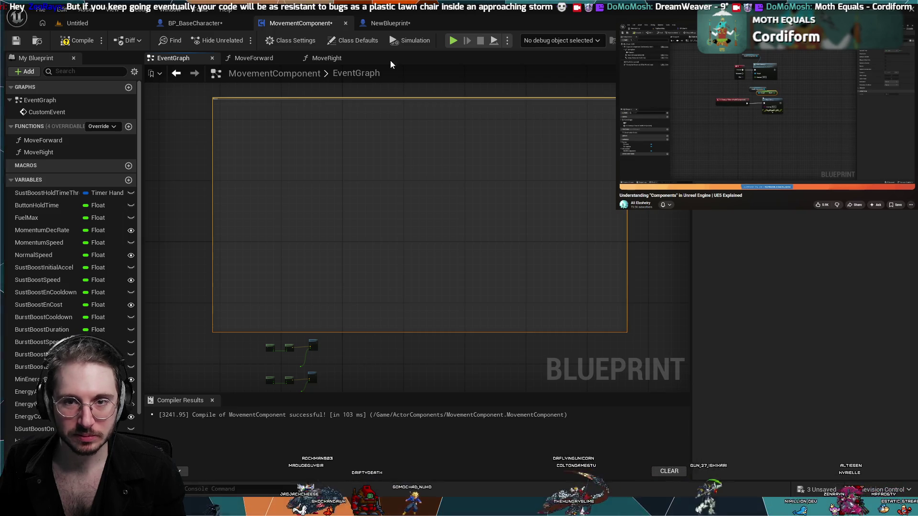
left_click(371, 24)
scroll(431, 238, "down", 3)
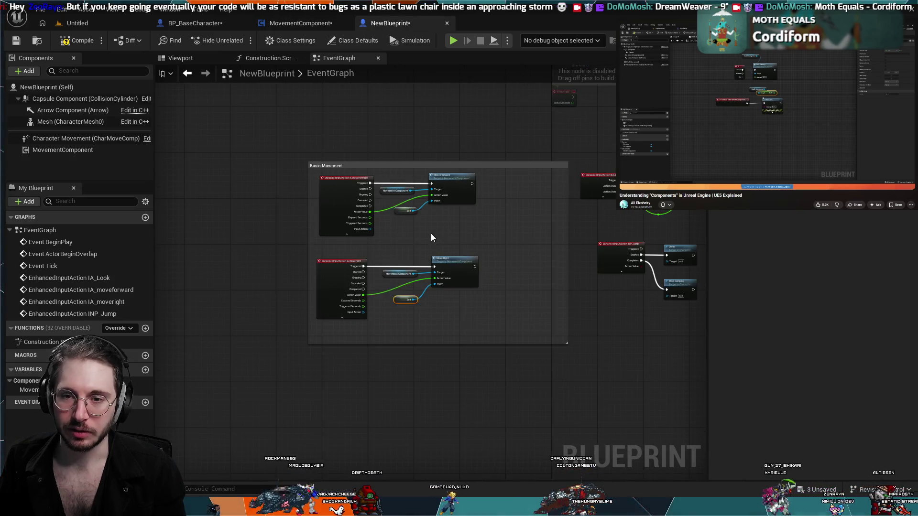
mouse_move(430, 239)
left_mouse_down()
mouse_move(427, 203)
mouse_move(397, 185)
left_mouse_up()
scroll(400, 170, "up", 5)
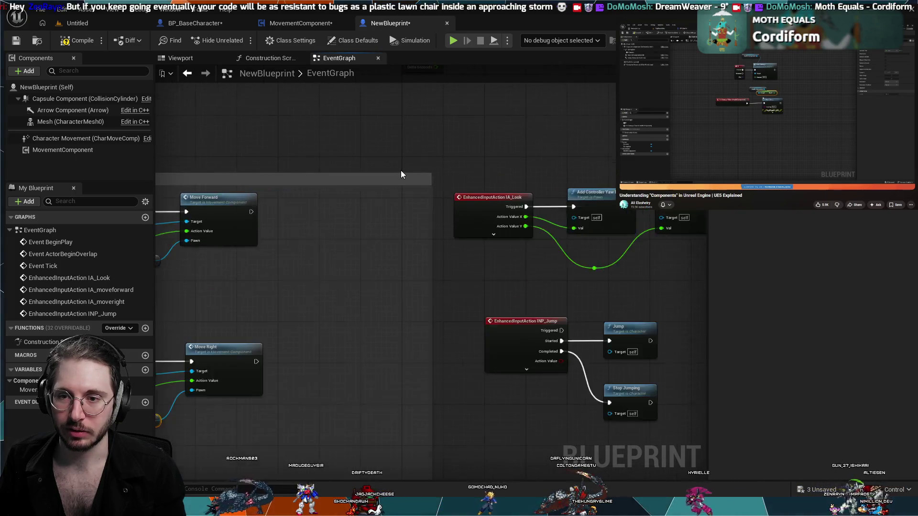
left_click_drag(437, 138, 369, 153)
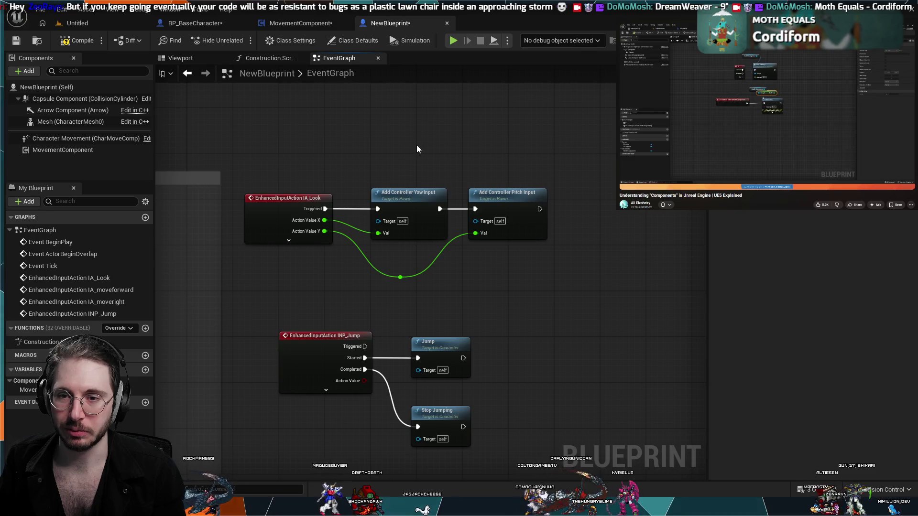
left_click(324, 25)
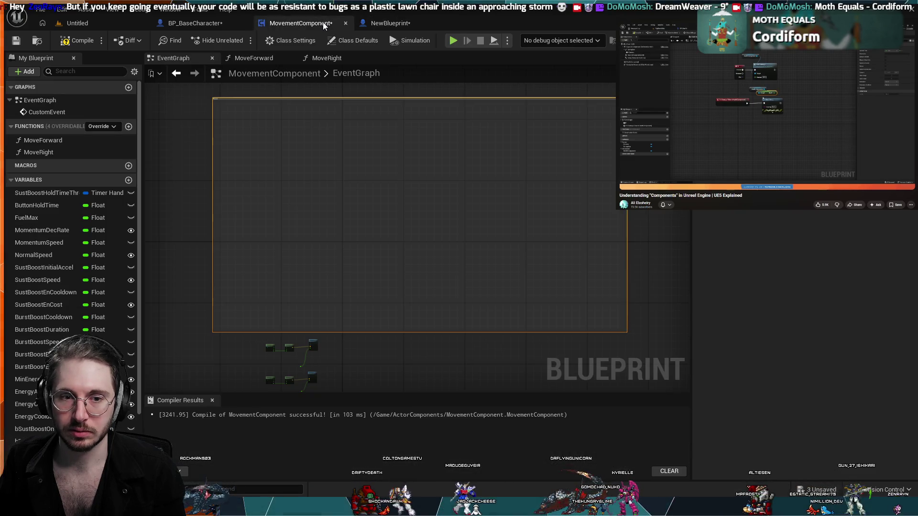
Step: Add a new function to MovementComponent and name it Look
left_click(129, 127)
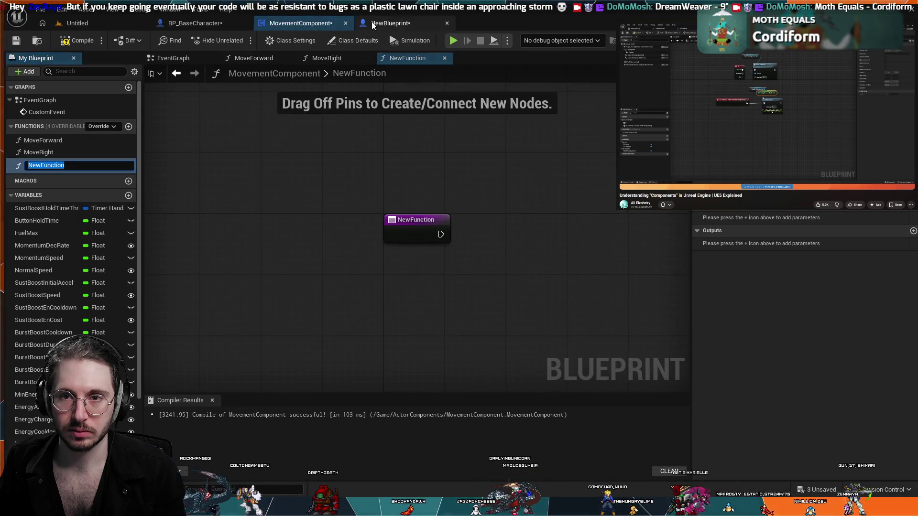
left_click(380, 23)
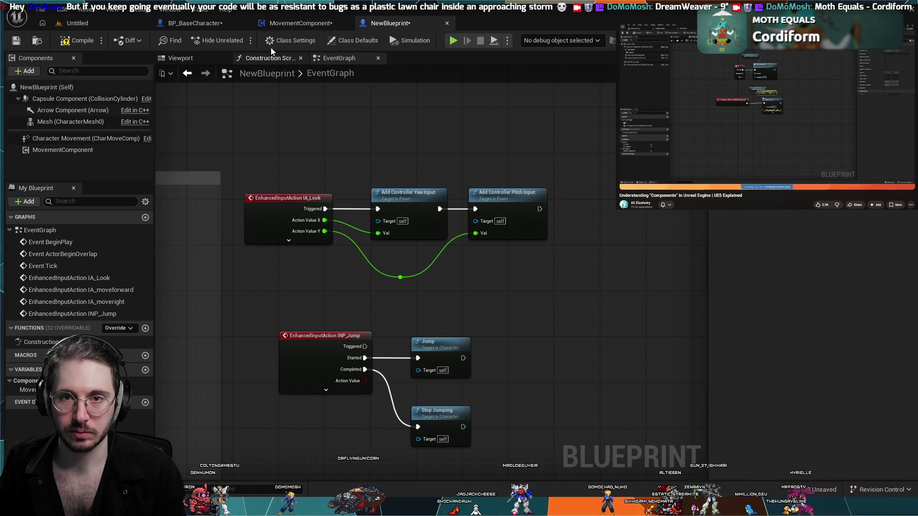
left_click(297, 18)
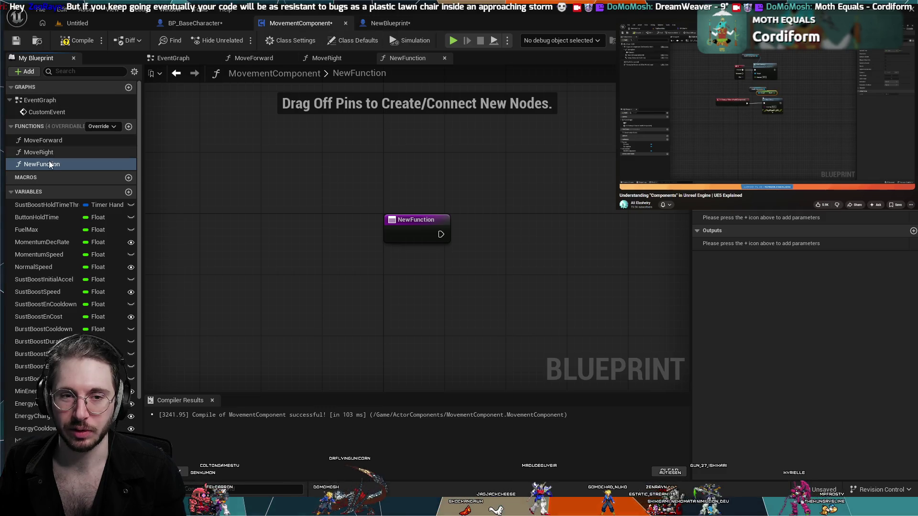
left_click(406, 25)
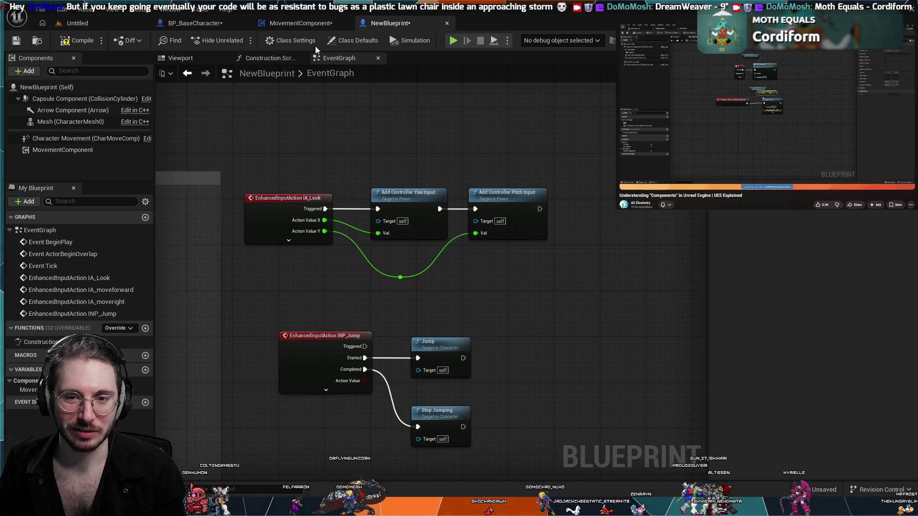
left_click(315, 24)
left_click(52, 168)
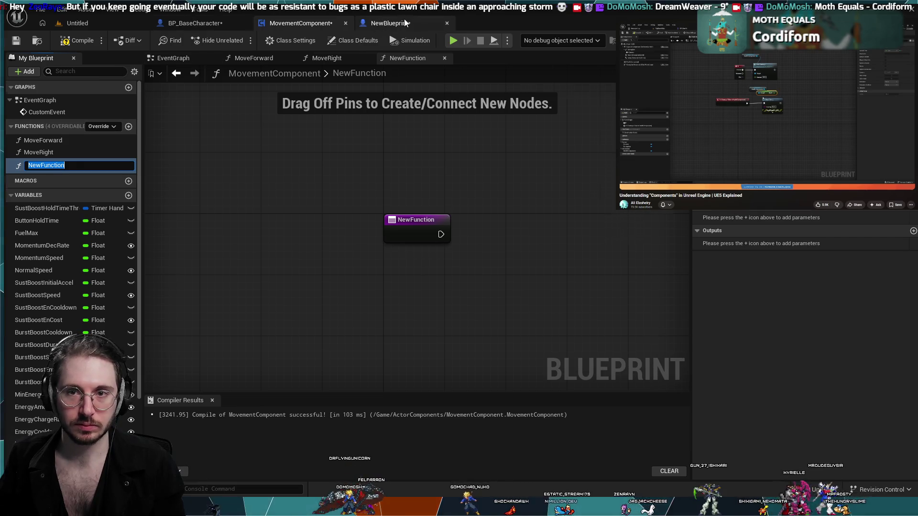
left_click(403, 20)
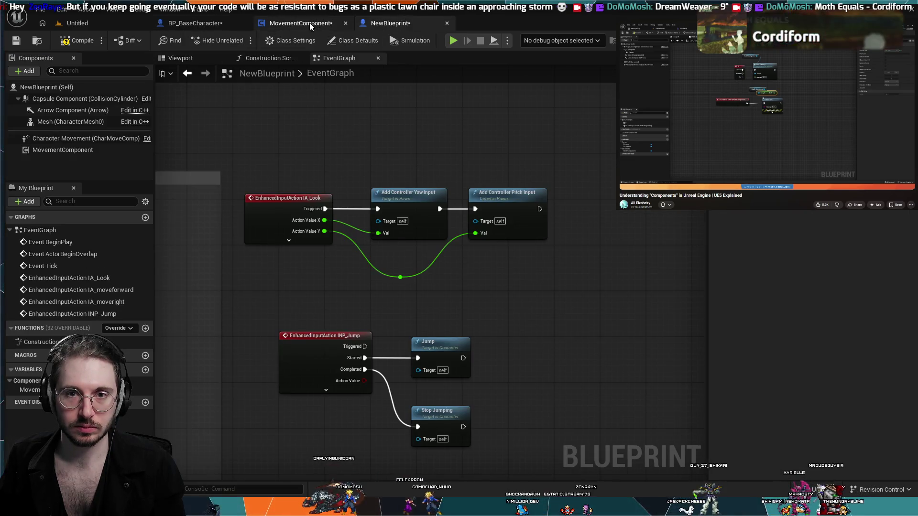
left_click(308, 22)
left_click(48, 164)
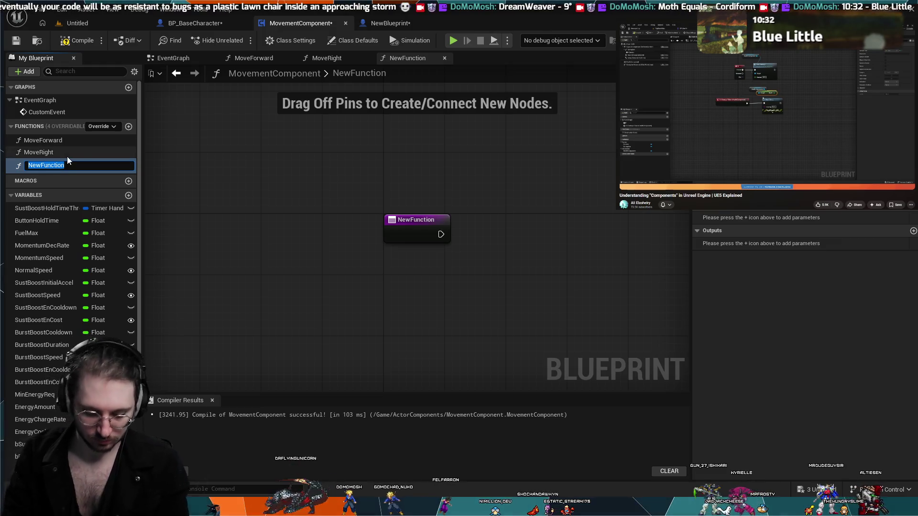
type("Lookkk")
key("Return")
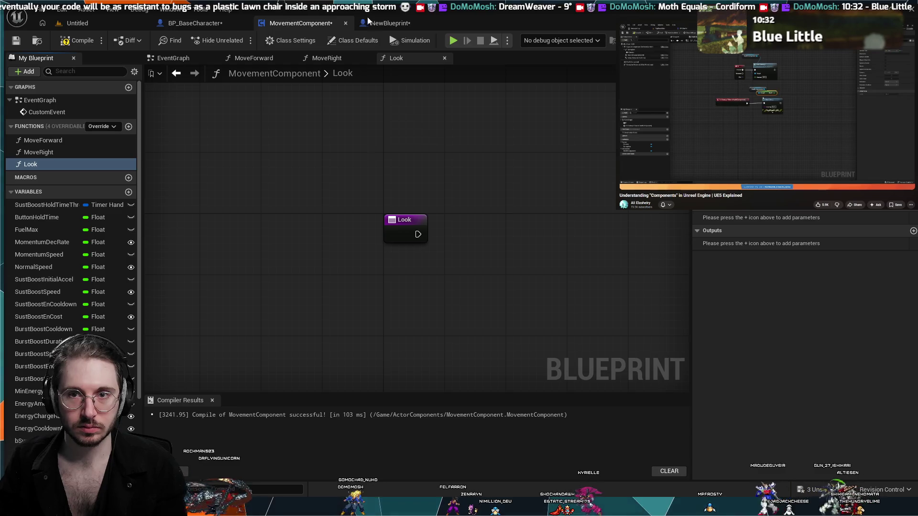
Step: Copy NewBlueprint's Add Controller Yaw Input and Pitch Input nodes into the Look function
left_click(390, 23)
mouse_move(590, 201)
left_mouse_down()
mouse_move(374, 234)
mouse_move(391, 208)
left_mouse_up()
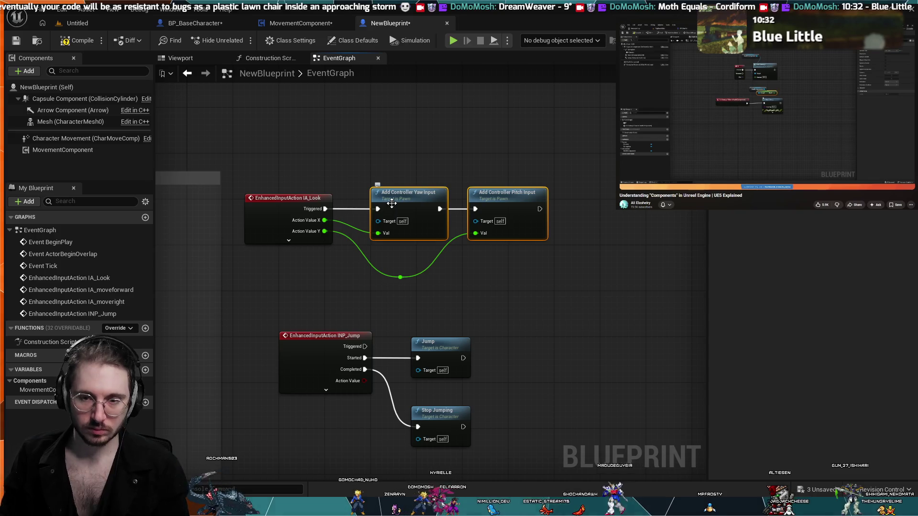
left_click(301, 22)
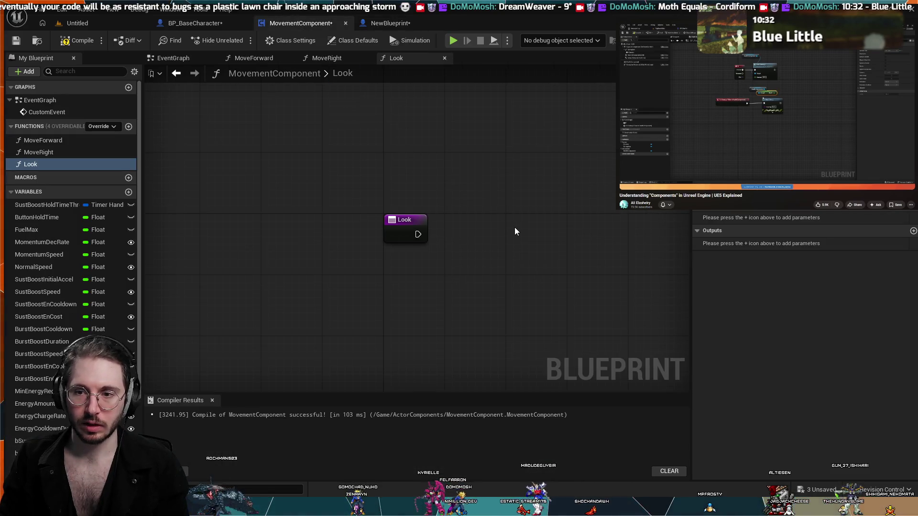
key("ctrl+v")
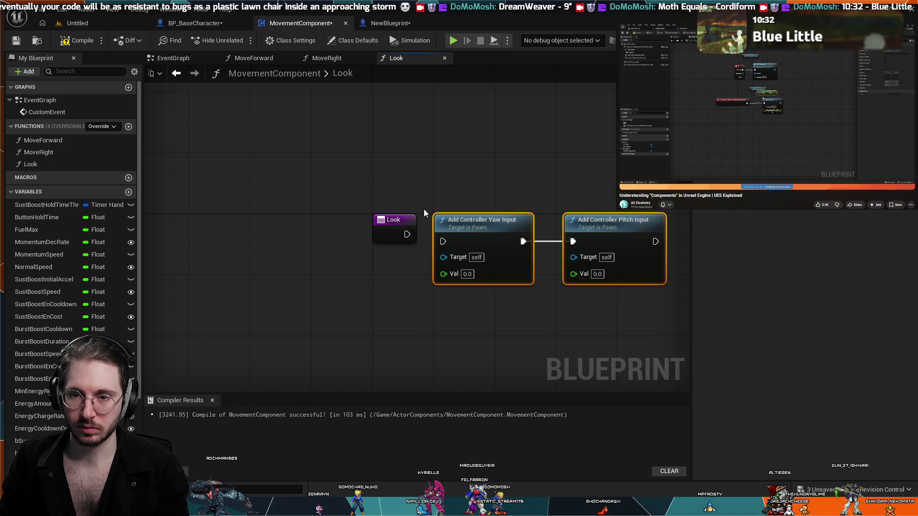
left_click_drag(396, 216, 274, 220)
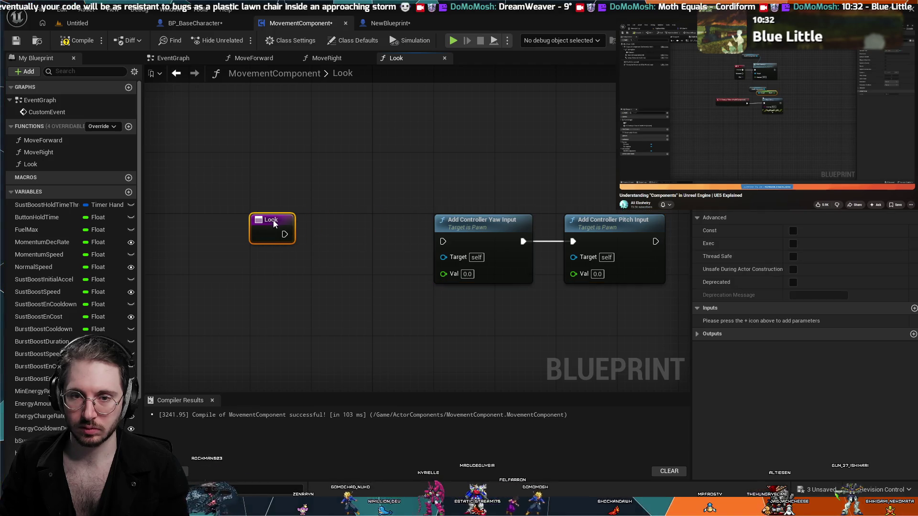
left_click(408, 154)
left_click(217, 23)
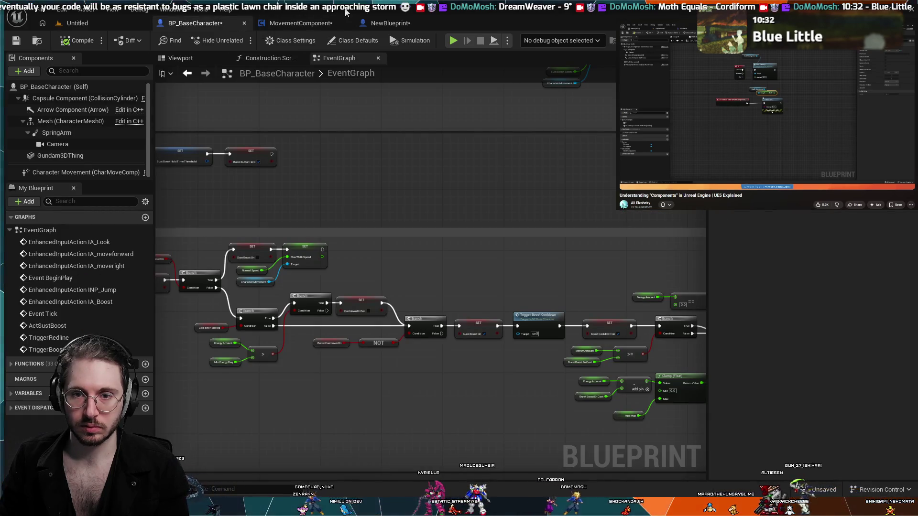
Step: Pan NewBlueprint's event graph from the Basic Movement group over to the IA_Look nodes
left_click(391, 24)
left_click_drag(368, 182, 459, 144)
scroll(513, 159, "down", 3)
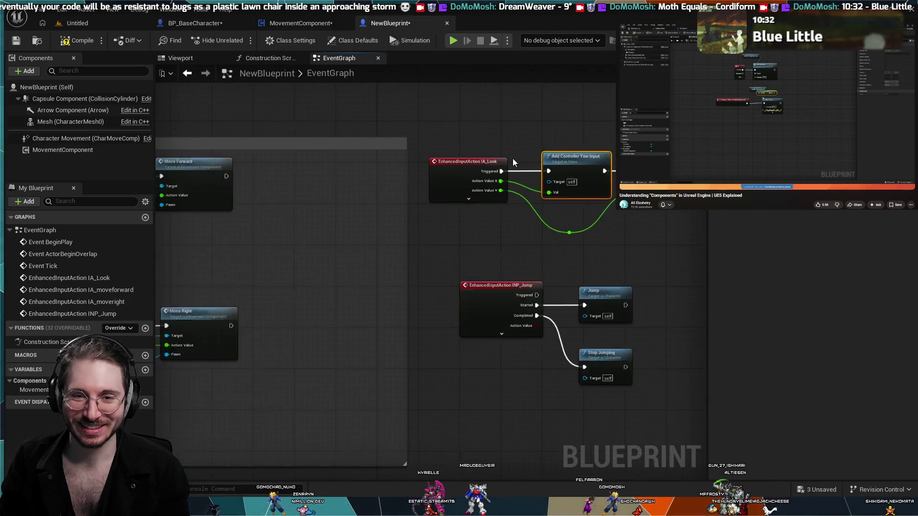
mouse_move(484, 109)
left_mouse_down()
mouse_move(508, 124)
mouse_move(461, 150)
left_mouse_up()
mouse_move(328, 166)
left_mouse_down()
mouse_move(275, 161)
mouse_move(430, 146)
left_mouse_up()
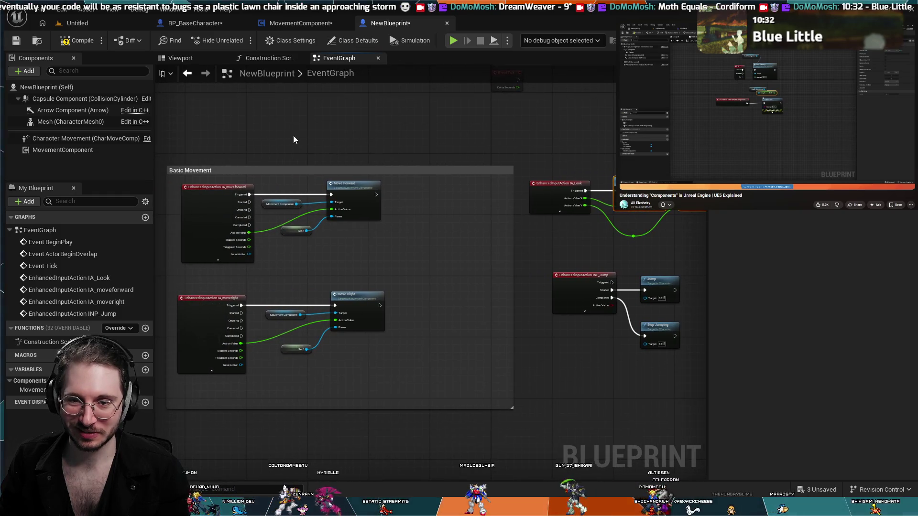
mouse_move(540, 137)
left_mouse_down()
mouse_move(465, 136)
mouse_move(565, 143)
left_mouse_up()
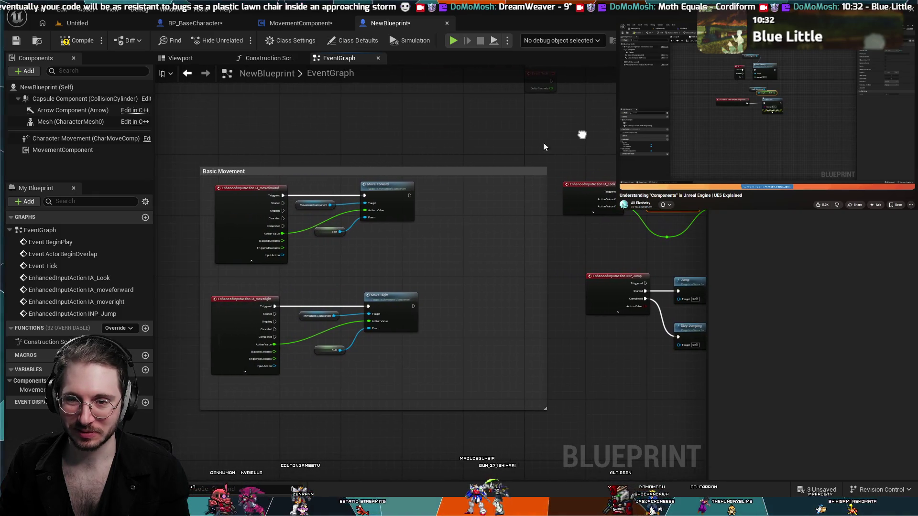
scroll(352, 138, "up", 2)
left_click_drag(352, 137, 412, 107)
left_click_drag(424, 158, 401, 140)
left_click_drag(459, 125, 409, 116)
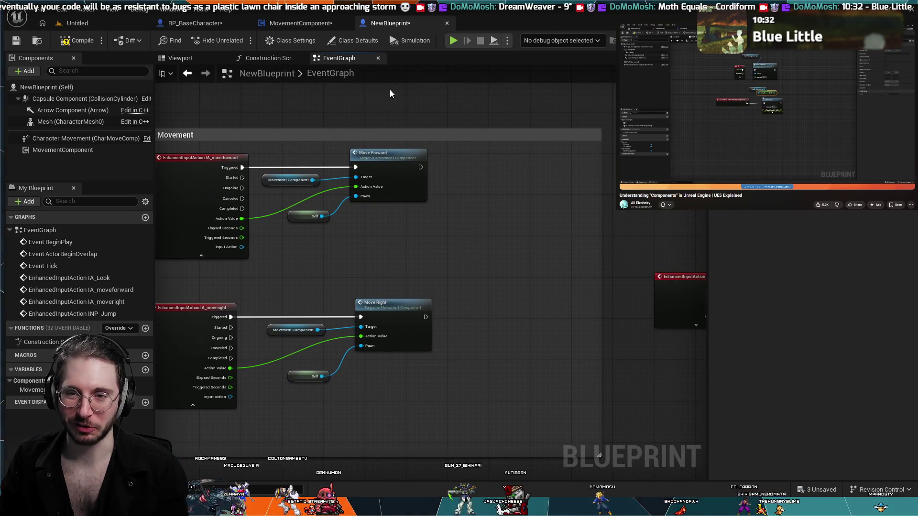
mouse_move(381, 145)
left_mouse_down()
mouse_move(445, 135)
mouse_move(323, 161)
mouse_move(455, 102)
mouse_move(451, 88)
left_mouse_up()
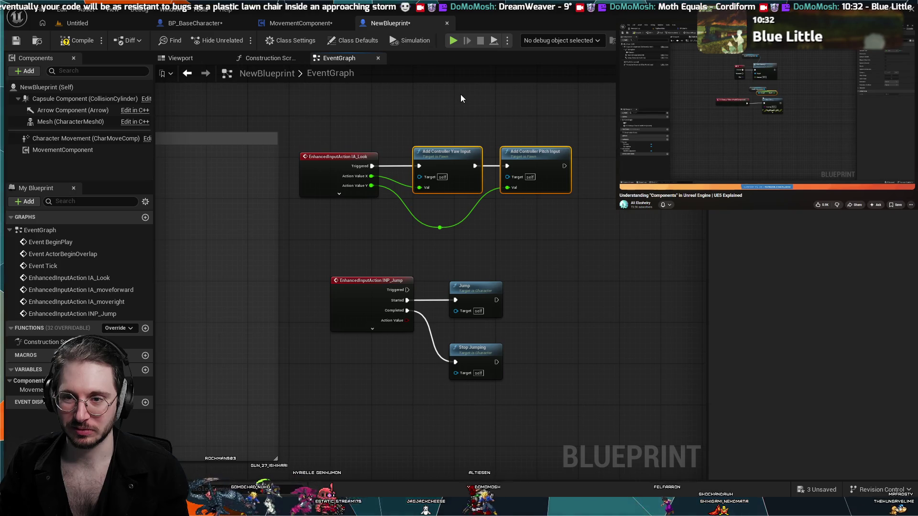
Step: Deselect the Add Controller nodes and frame the IA_Look and jump wiring before returning to Look
left_click(461, 99)
scroll(458, 99, "up", 2)
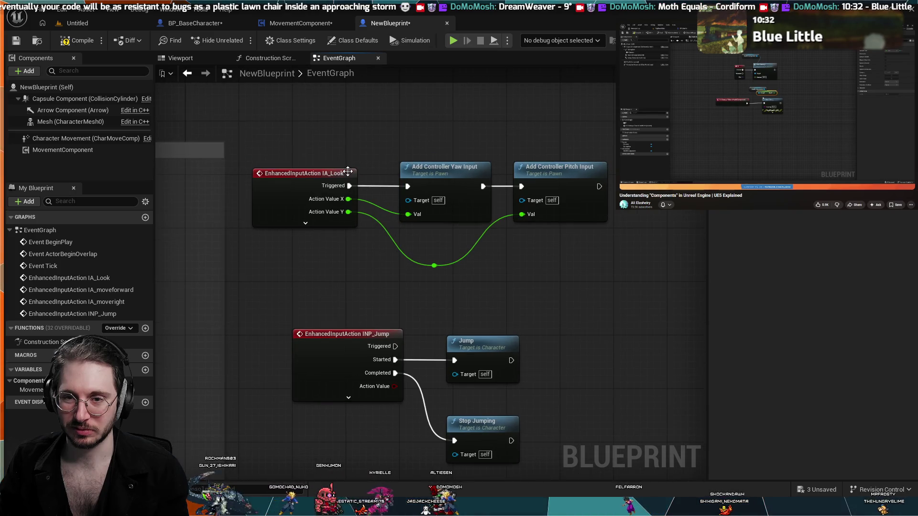
scroll(346, 130, "up", 1)
scroll(363, 136, "down", 3)
left_click_drag(377, 133, 536, 131)
scroll(472, 131, "up", 1)
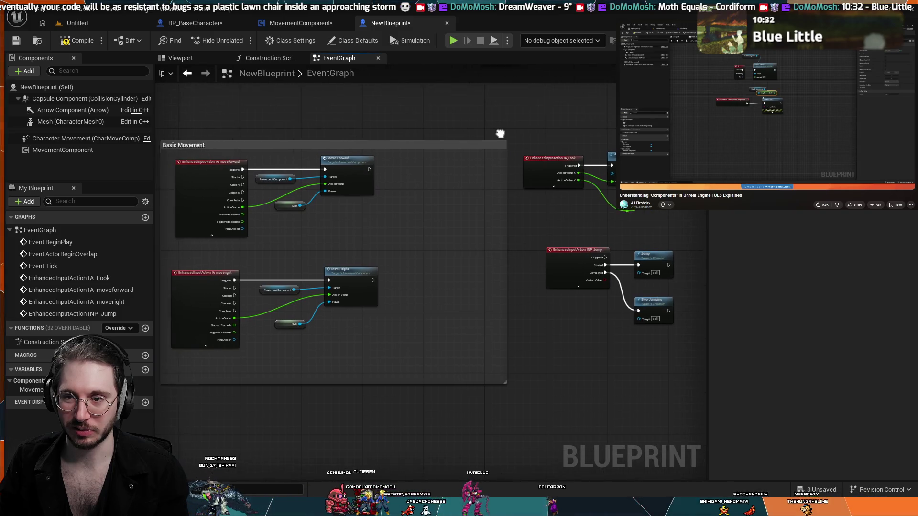
scroll(515, 123, "up", 1)
scroll(515, 122, "down", 2)
scroll(516, 127, "up", 1)
scroll(460, 150, "up", 1)
left_click_drag(461, 150, 507, 152)
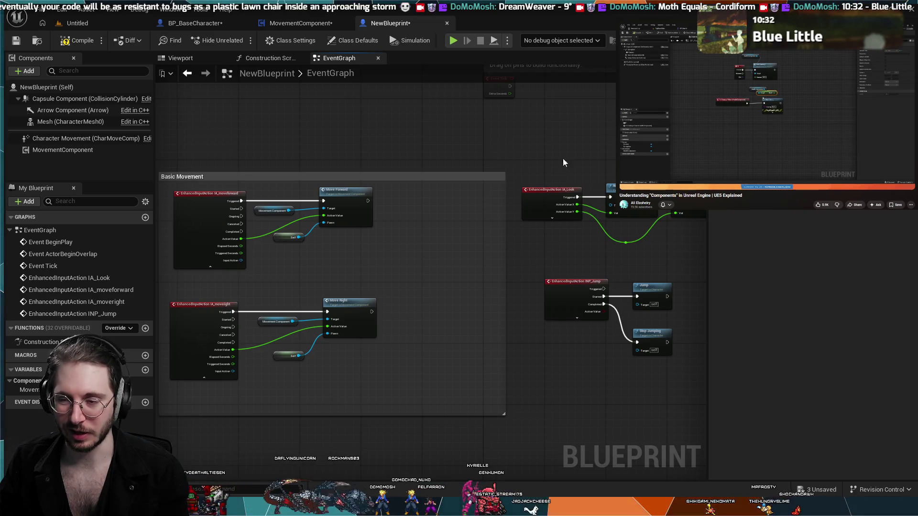
left_click_drag(596, 141, 534, 147)
scroll(534, 148, "up", 4)
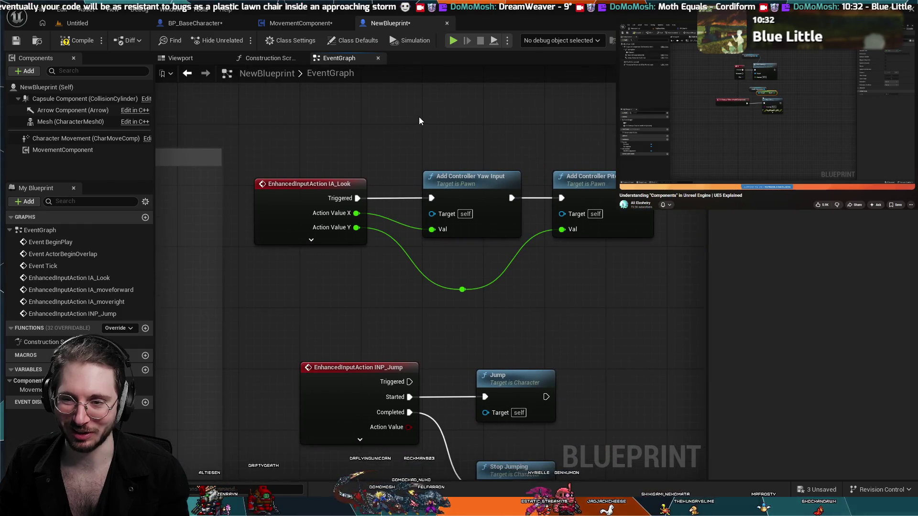
scroll(419, 116, "down", 1)
mouse_move(417, 114)
left_mouse_down()
mouse_move(415, 99)
mouse_move(458, 102)
mouse_move(542, 68)
mouse_move(388, 111)
left_mouse_up()
scroll(389, 111, "down", 2)
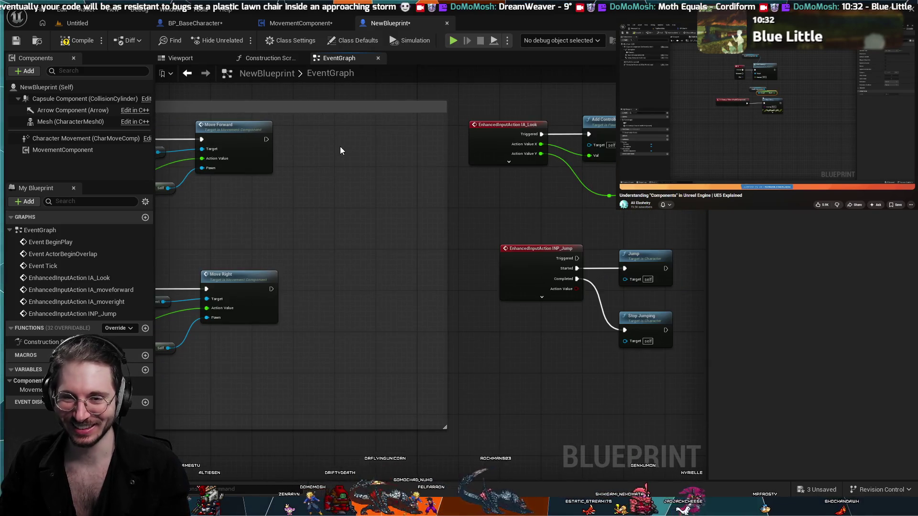
scroll(340, 145, "down", 2)
mouse_move(340, 145)
left_mouse_down()
mouse_move(372, 224)
mouse_move(397, 193)
left_mouse_up()
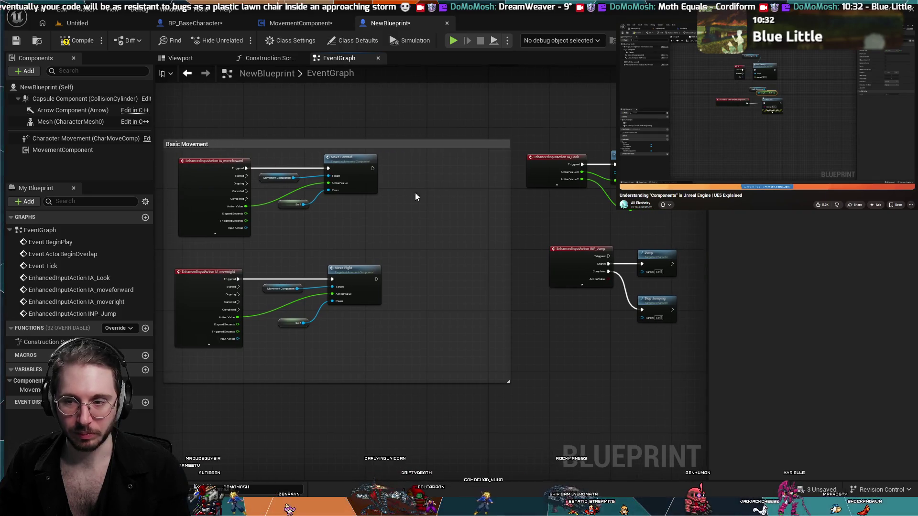
left_click_drag(432, 193, 309, 198)
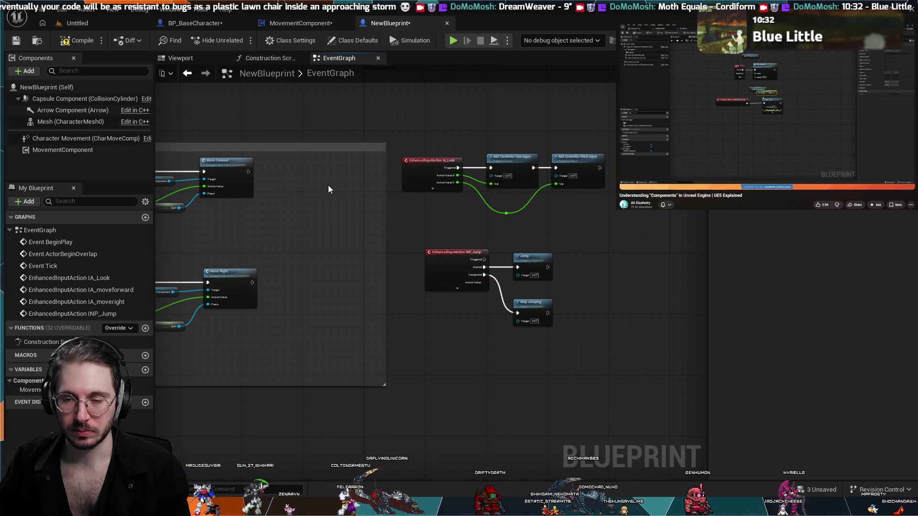
scroll(561, 226, "up", 3)
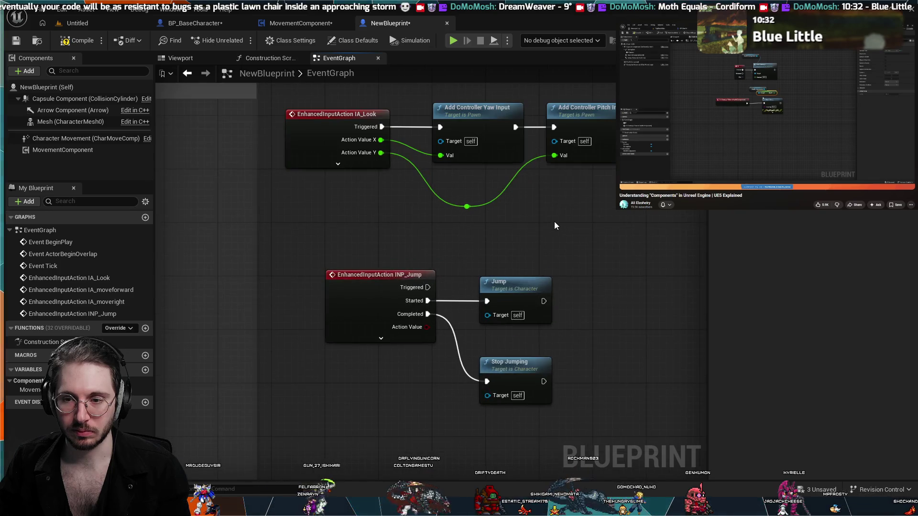
scroll(317, 233, "down", 4)
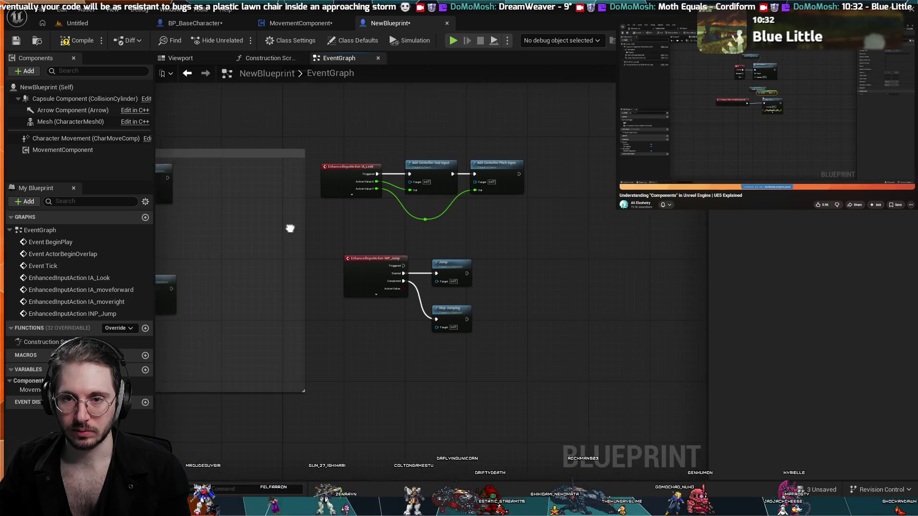
left_click_drag(276, 226, 501, 221)
left_click(299, 19)
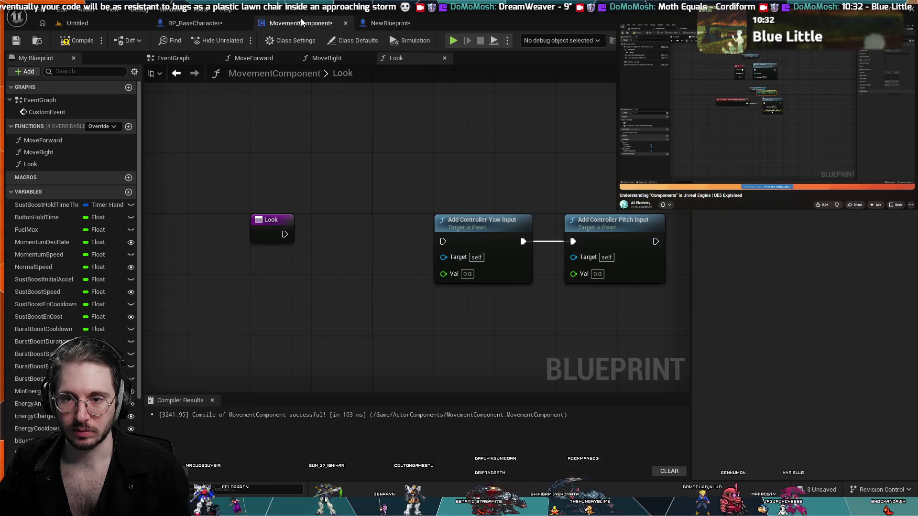
Step: Reposition the Look entry node within MovementComponent's Look function graph
left_click(385, 23)
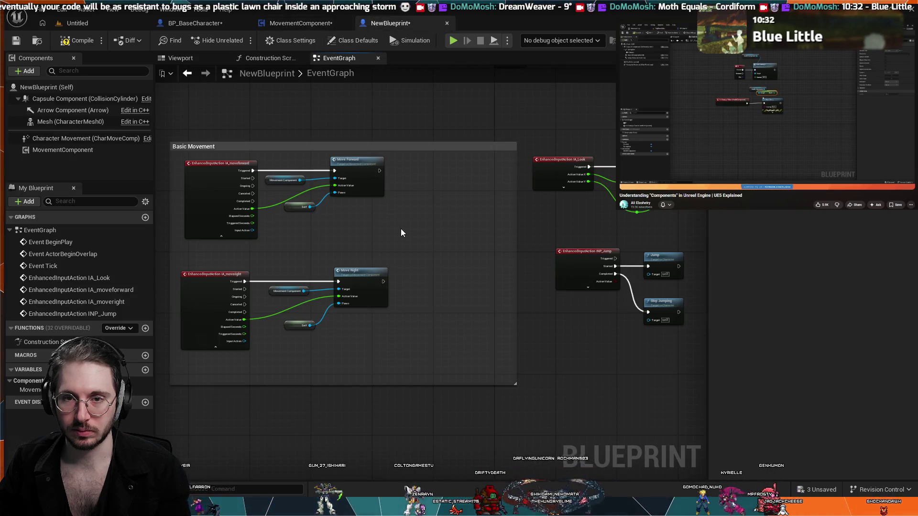
scroll(401, 229, "down", 3)
left_click(291, 19)
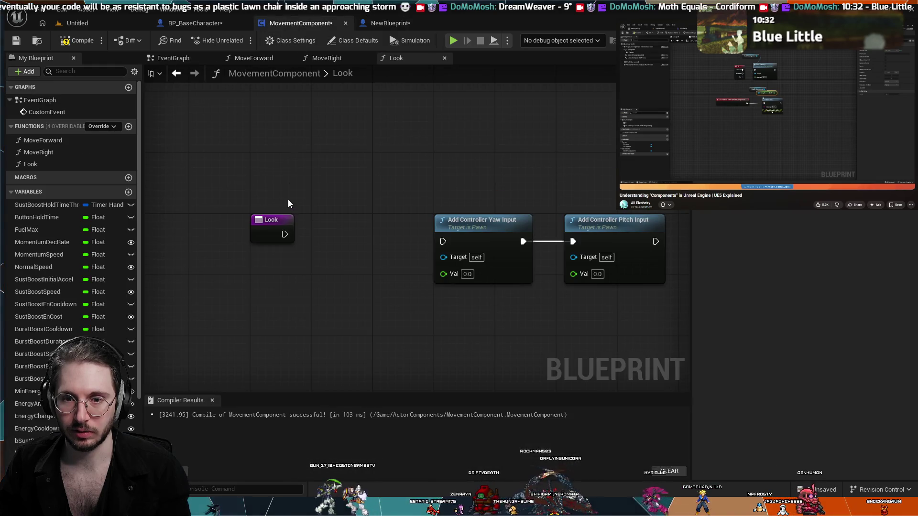
left_click_drag(375, 179, 320, 111)
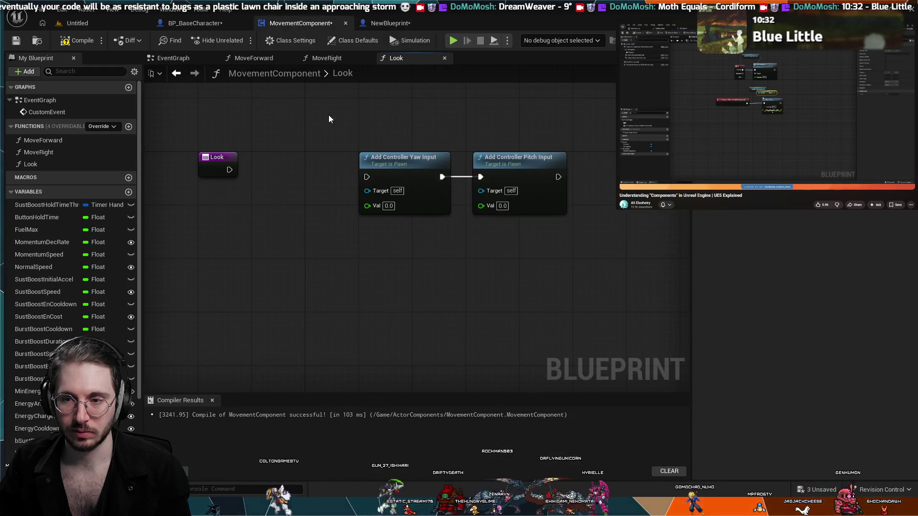
left_click_drag(276, 152, 323, 161)
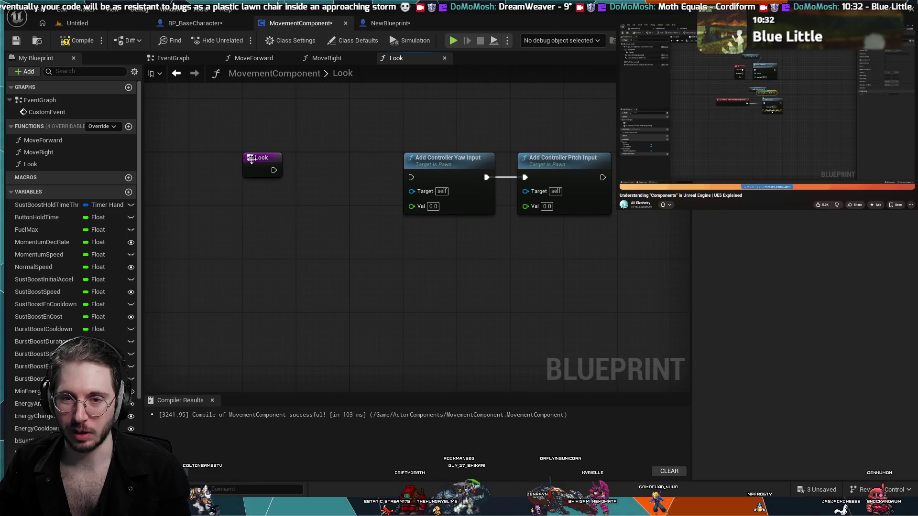
left_click_drag(259, 160, 312, 160)
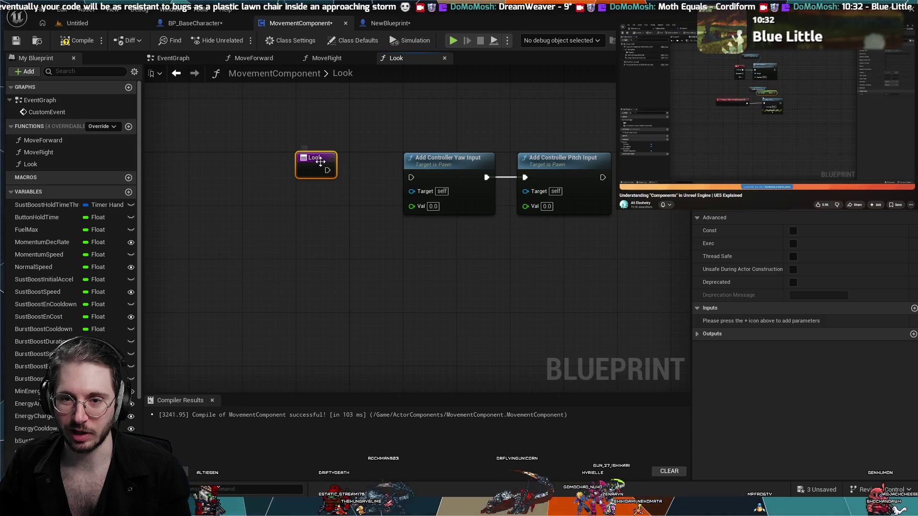
left_click_drag(317, 160, 262, 158)
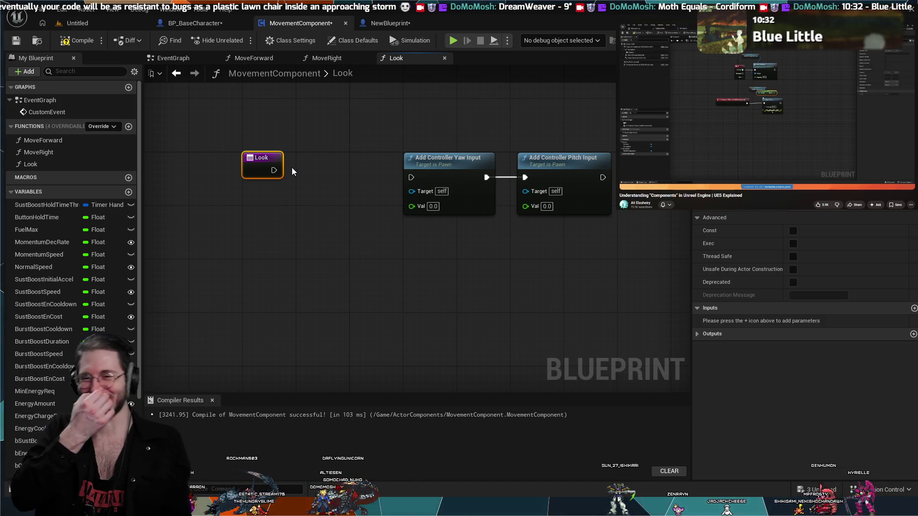
Step: Go back to NewBlueprint's event graph showing the Move Forward and Move Right calls
left_click(431, 30)
scroll(432, 259, "up", 4)
scroll(452, 268, "down", 5)
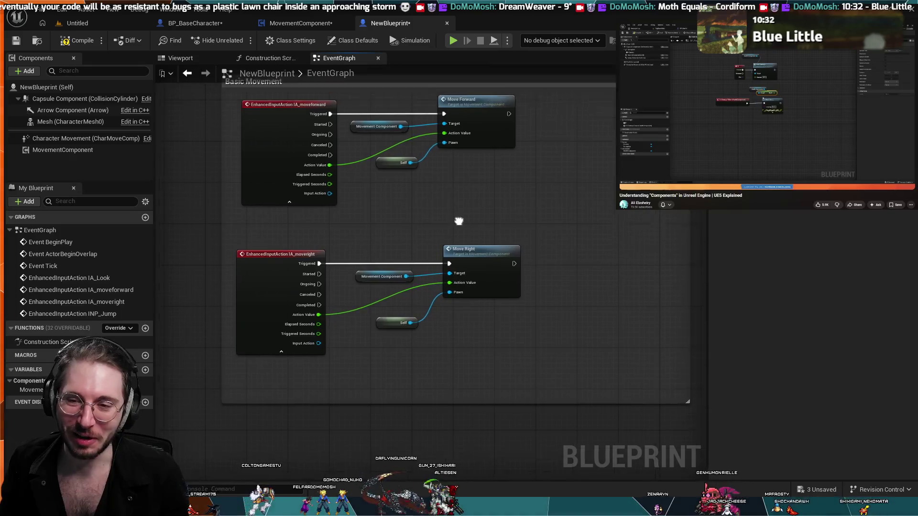
Step: Frame NewBlueprint's whole Basic Movement group, then glance at its construction script
scroll(526, 192, "up", 2)
mouse_move(566, 115)
left_mouse_down()
mouse_move(375, 122)
mouse_move(319, 164)
left_mouse_up()
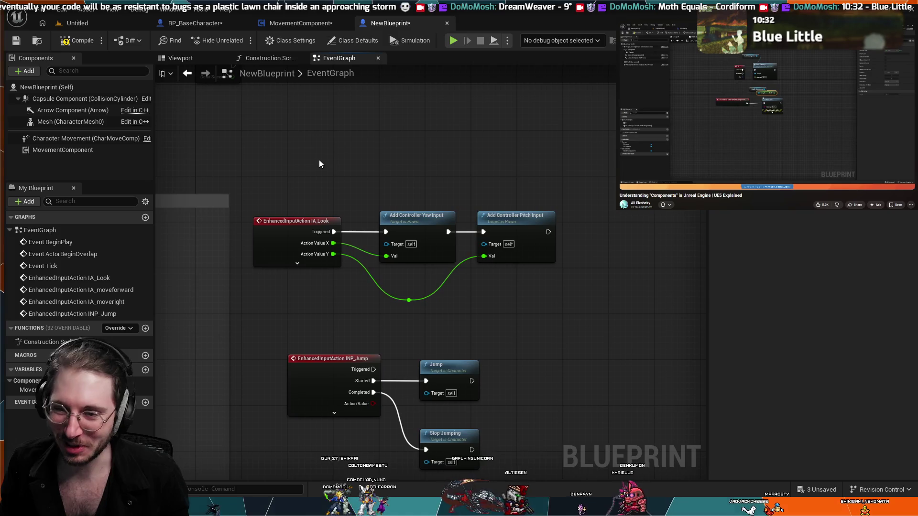
scroll(473, 156, "up", 1)
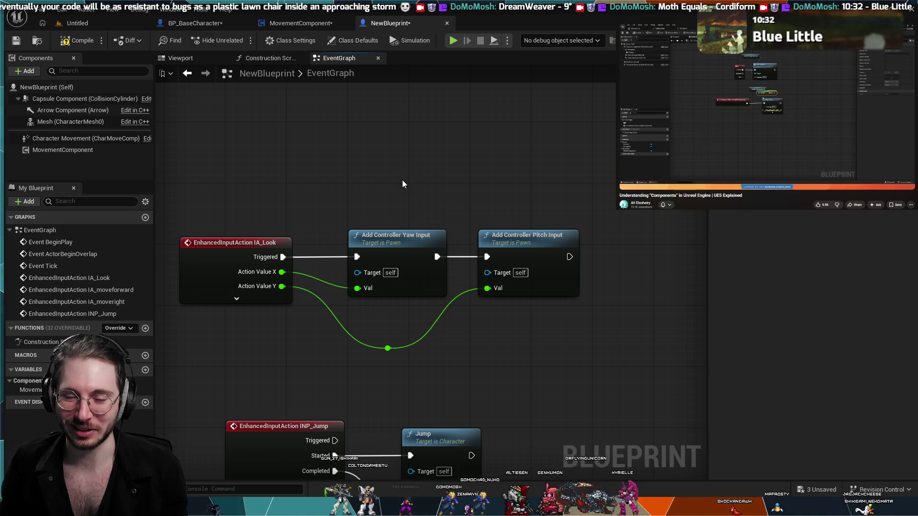
scroll(403, 184, "down", 1)
mouse_move(402, 184)
left_mouse_down()
mouse_move(567, 123)
mouse_move(554, 202)
mouse_move(421, 266)
mouse_move(502, 125)
mouse_move(462, 114)
left_mouse_up()
scroll(487, 126, "down", 1)
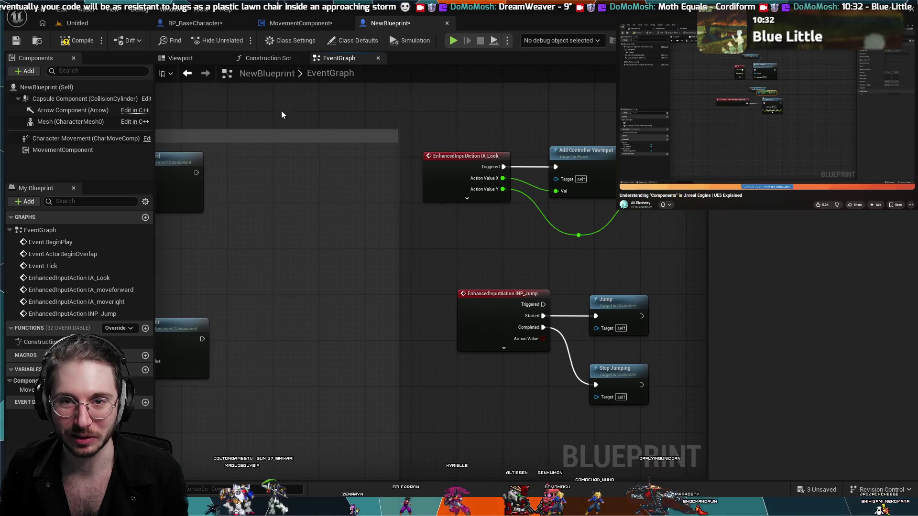
scroll(277, 157, "down", 1)
left_click_drag(277, 157, 432, 178)
left_click_drag(412, 127, 492, 68)
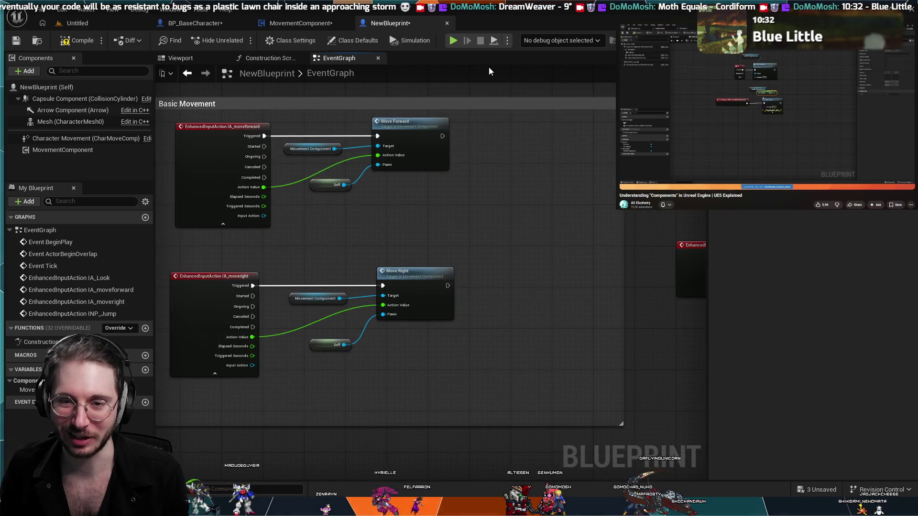
mouse_move(346, 115)
left_mouse_down()
mouse_move(370, 124)
mouse_move(369, 102)
left_mouse_up()
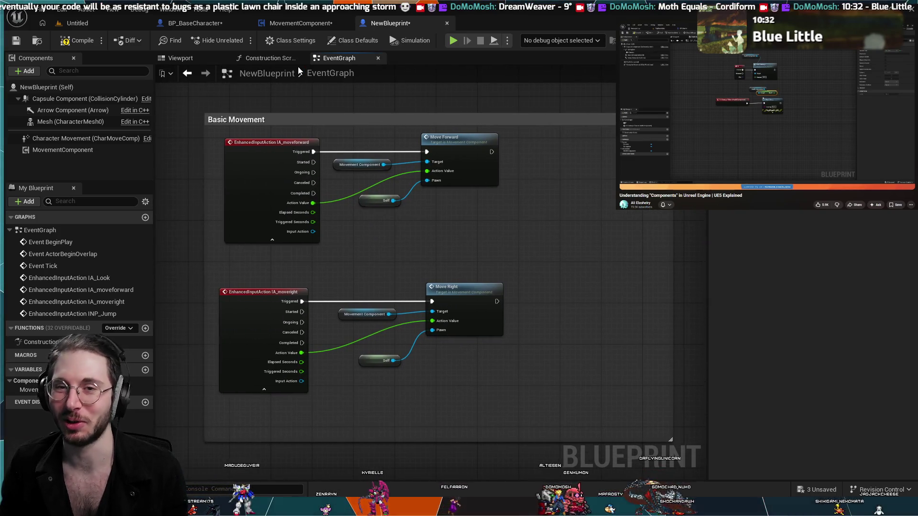
left_click(278, 62)
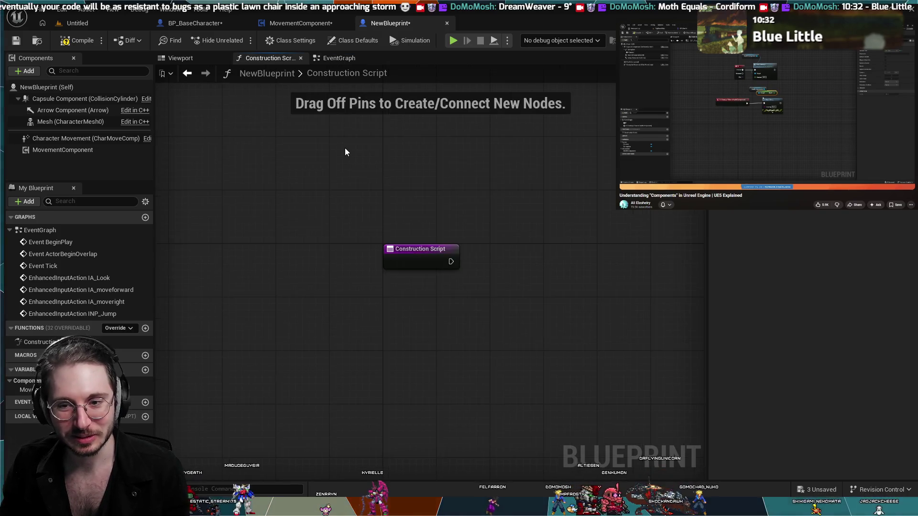
scroll(345, 148, "down", 2)
scroll(319, 151, "down", 2)
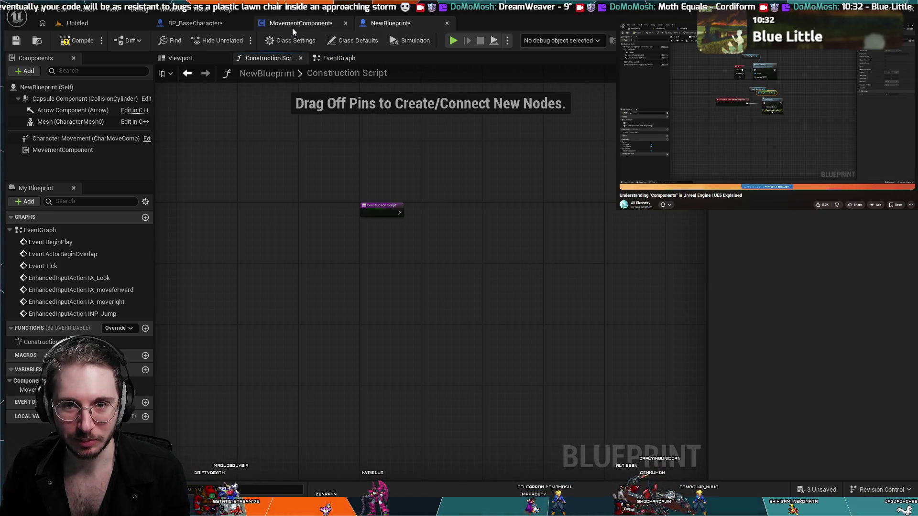
Step: Check MovementComponent's MoveRight function, then arrange the nodes in its Look function graph
left_click(292, 28)
left_click(323, 57)
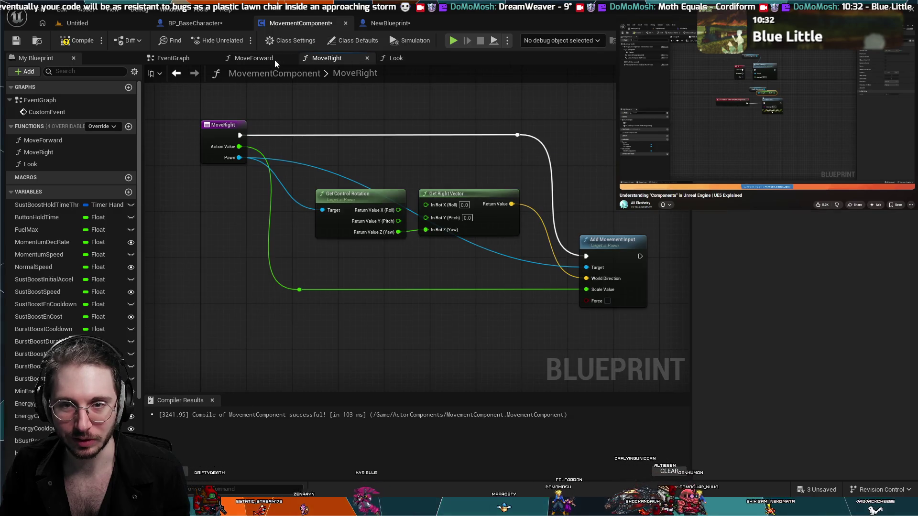
left_click(389, 23)
left_click(308, 24)
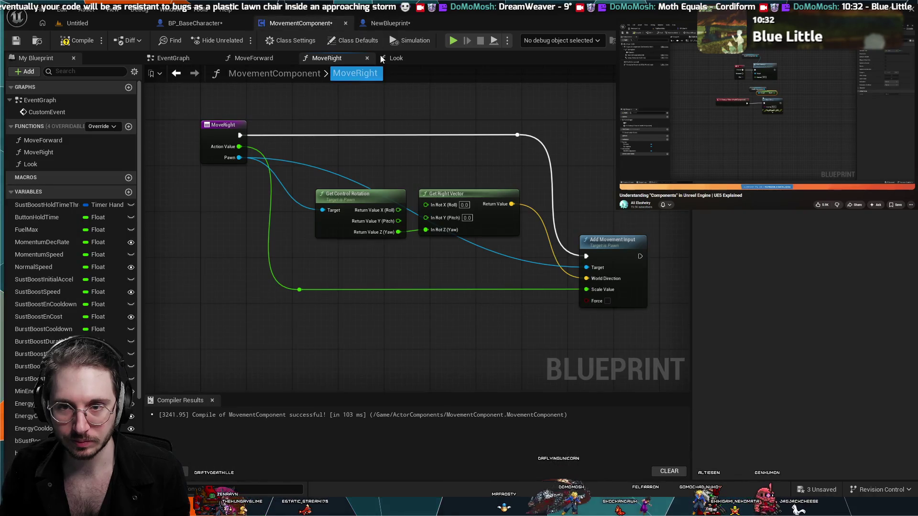
left_click(396, 58)
left_click_drag(361, 177, 313, 203)
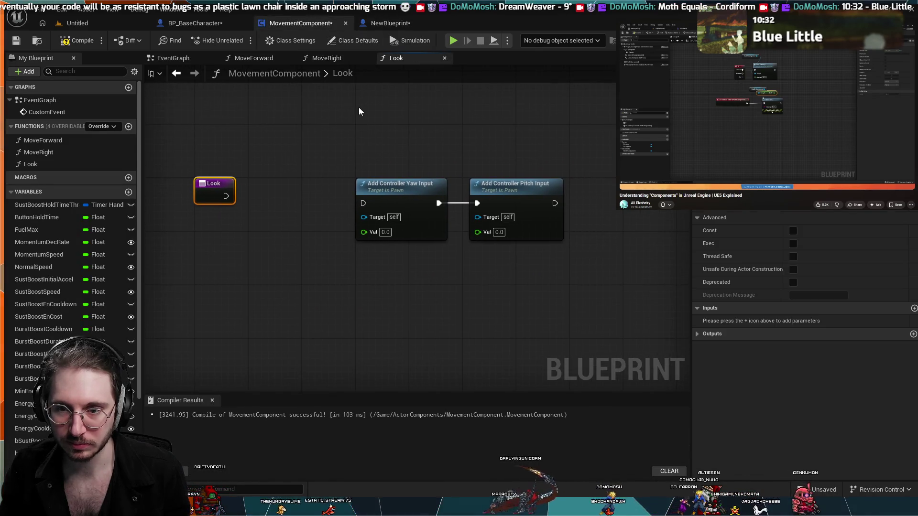
left_click(392, 24)
left_click(314, 23)
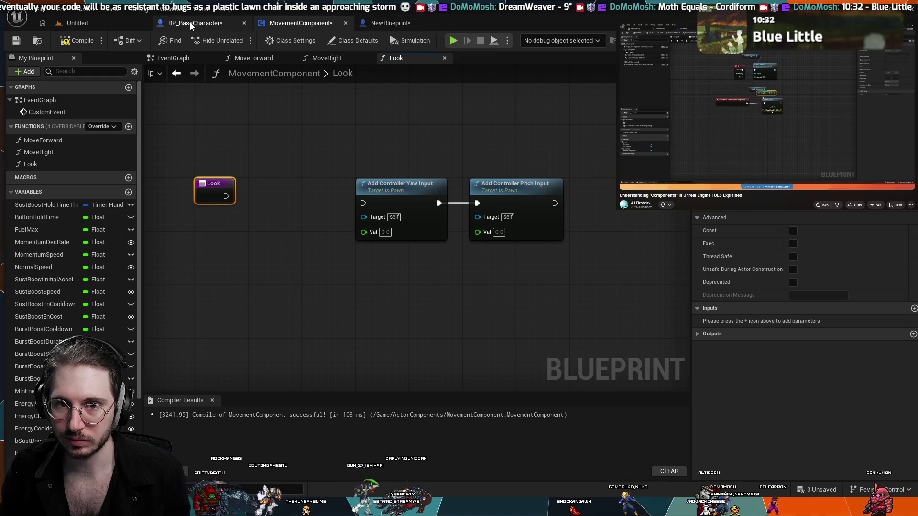
Step: Compare against NewBlueprint's IA_Look and INP_Jump wiring, then return to the Look function
left_click(390, 22)
left_click(339, 58)
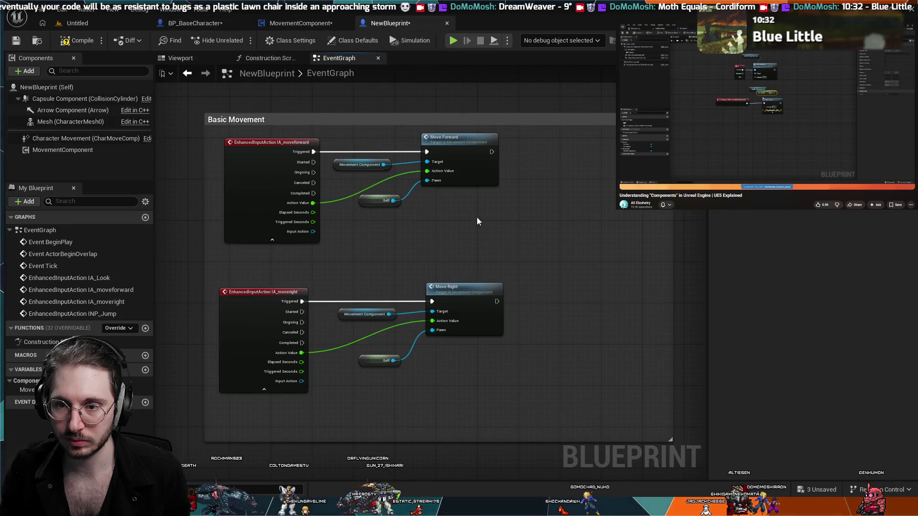
scroll(472, 246, "up", 2)
mouse_move(471, 245)
left_mouse_down()
mouse_move(309, 236)
mouse_move(354, 239)
mouse_move(256, 258)
mouse_move(240, 270)
left_mouse_up()
mouse_move(317, 255)
left_mouse_down()
mouse_move(530, 229)
mouse_move(388, 216)
mouse_move(415, 203)
mouse_move(311, 216)
left_mouse_up()
scroll(475, 223, "down", 1)
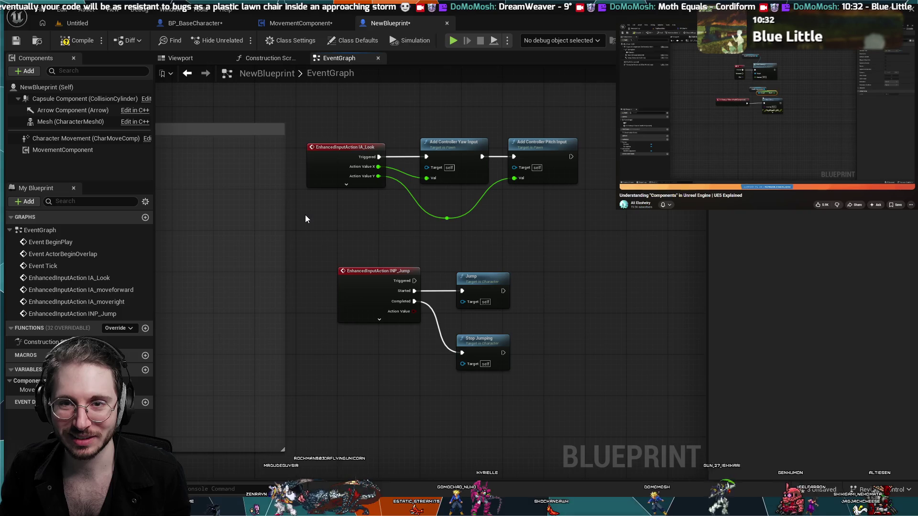
left_click_drag(236, 142, 280, 157)
scroll(280, 158, "down", 2)
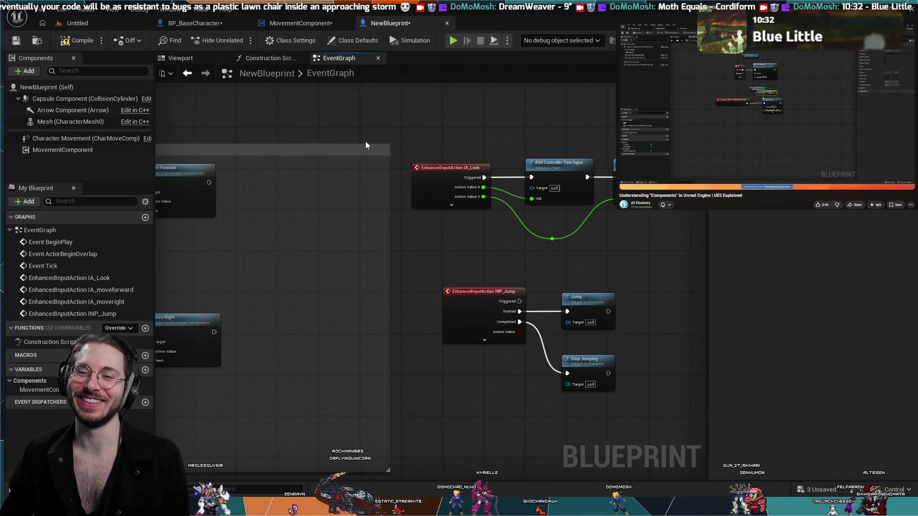
scroll(377, 130, "up", 1)
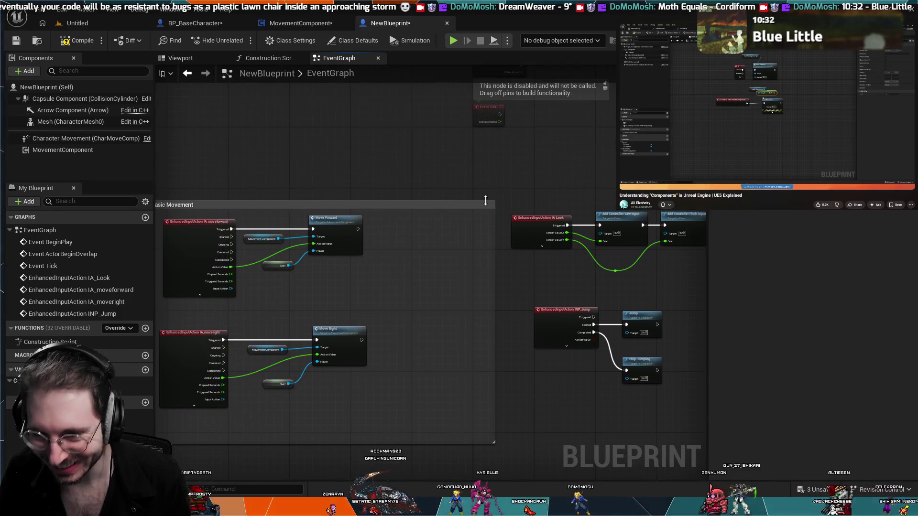
scroll(392, 206, "up", 1)
mouse_move(392, 206)
left_mouse_down()
mouse_move(343, 160)
mouse_move(283, 156)
left_mouse_up()
left_click(270, 58)
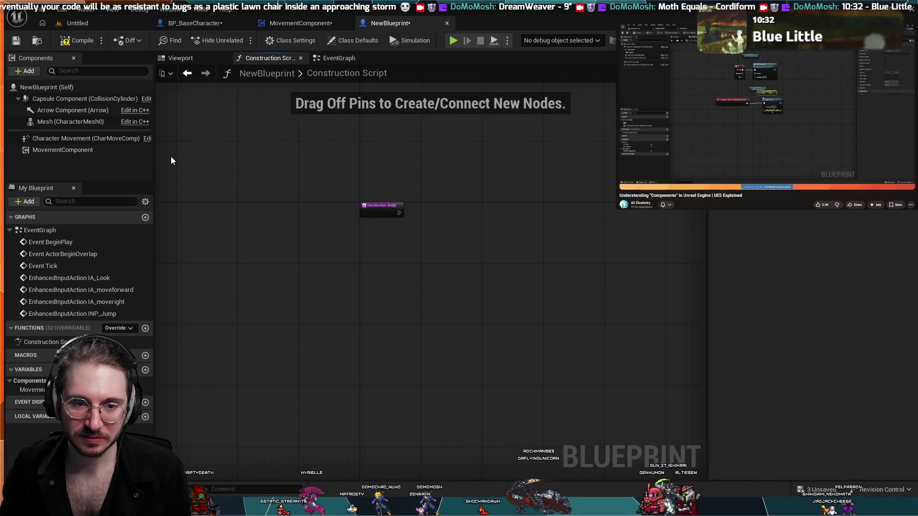
left_click(301, 23)
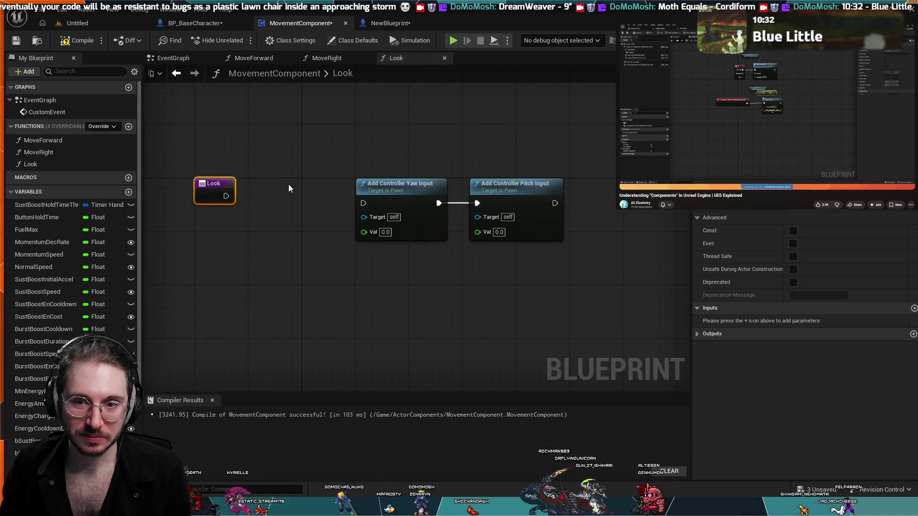
Step: Compile MovementComponent and start a Play-in-Editor test in the Untitled level
scroll(275, 214, "down", 1)
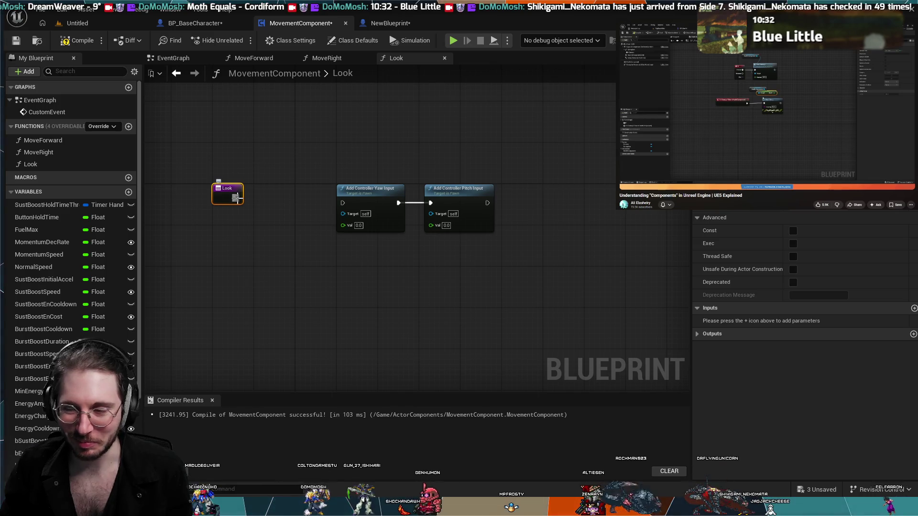
left_click(77, 40)
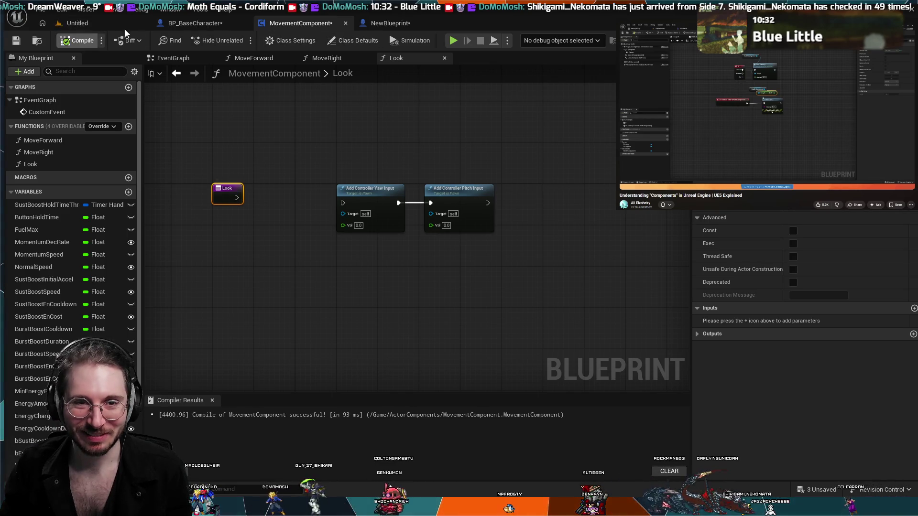
left_click(206, 24)
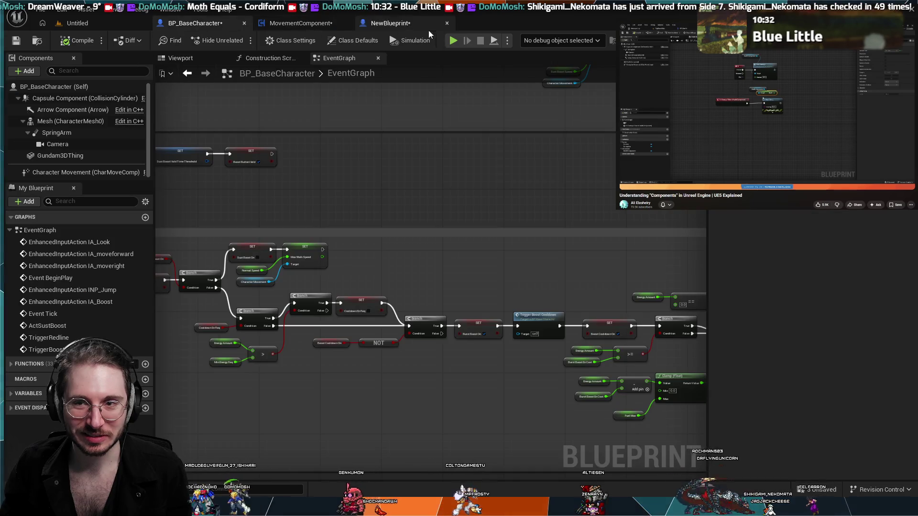
left_click(113, 26)
left_click(236, 40)
left_click(349, 202)
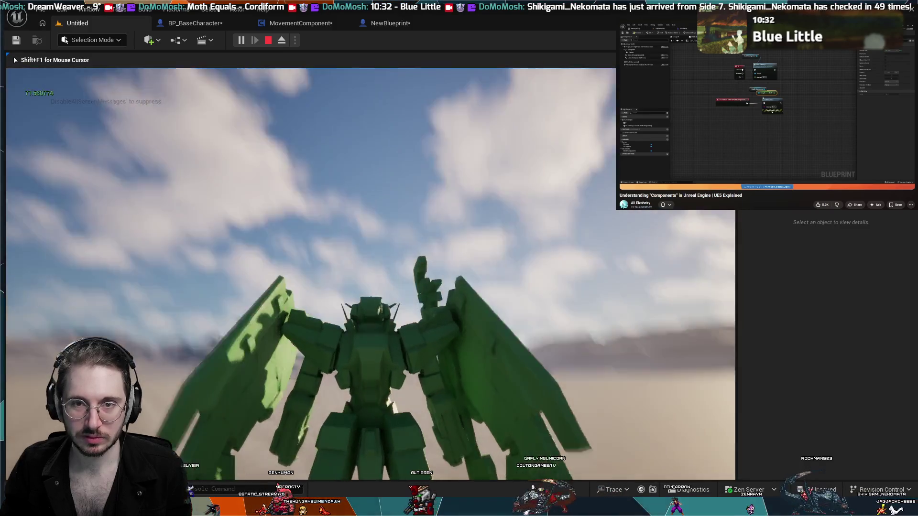
Step: Stop the play session and review NewBlueprint's graphs and MovementComponent's MoveRight function
key("Escape")
left_click(385, 23)
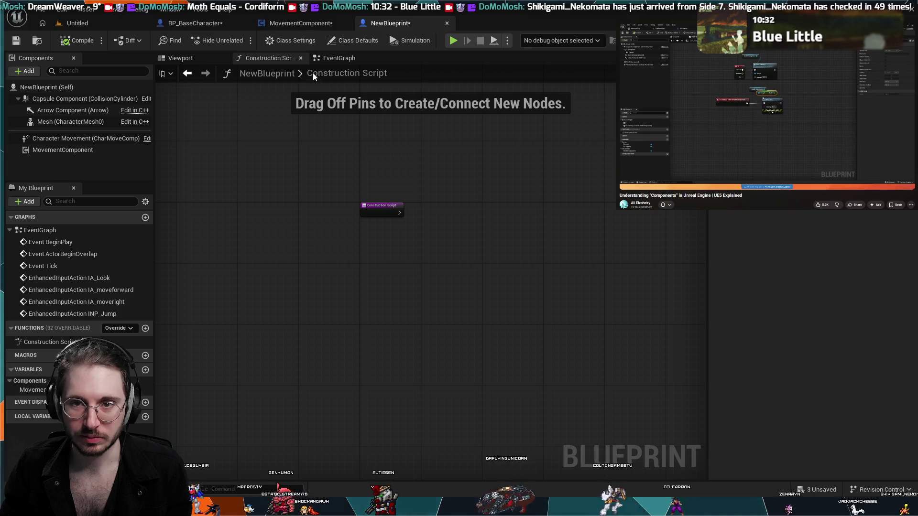
left_click(326, 57)
mouse_move(387, 260)
left_mouse_down()
mouse_move(411, 286)
mouse_move(468, 260)
mouse_move(597, 248)
mouse_move(310, 243)
left_mouse_up()
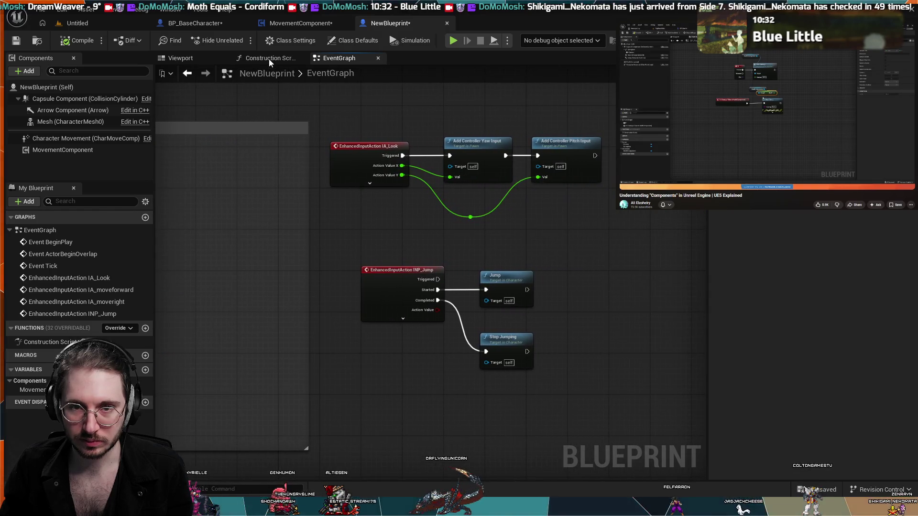
left_click(268, 58)
left_click(186, 59)
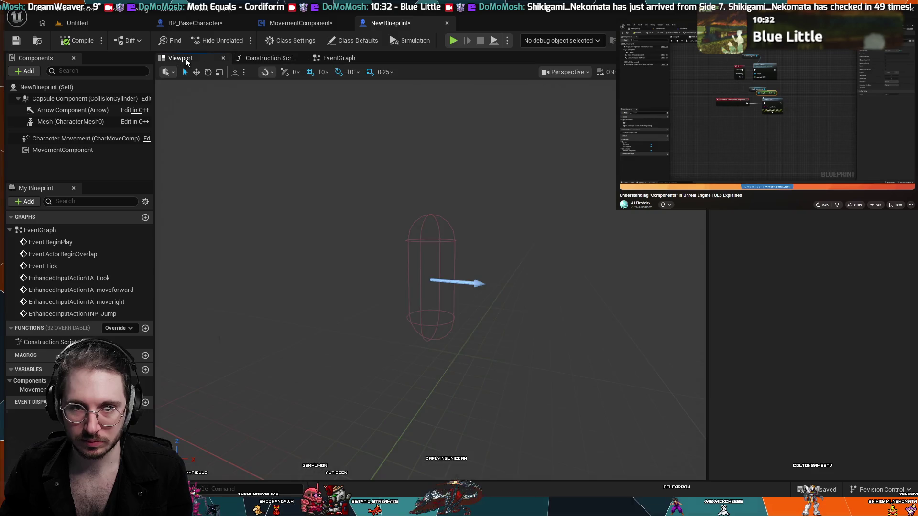
left_click(342, 58)
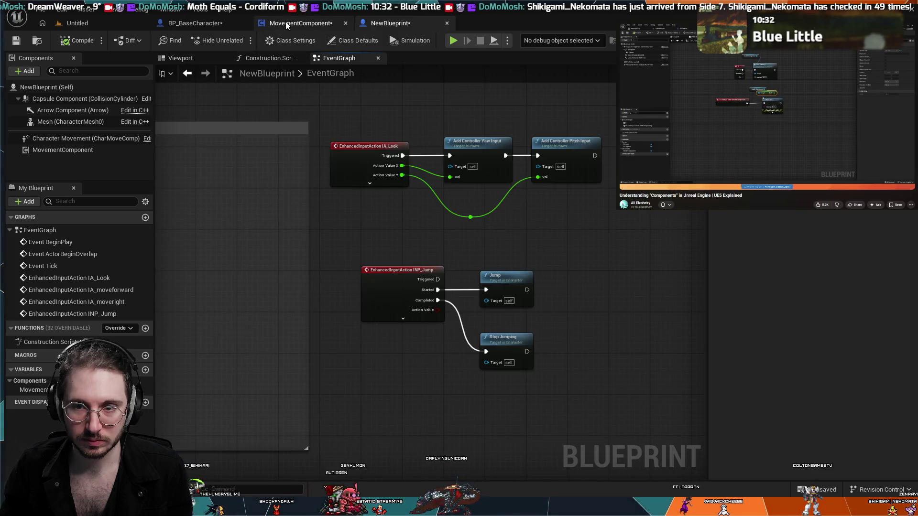
left_click(285, 22)
left_click(309, 57)
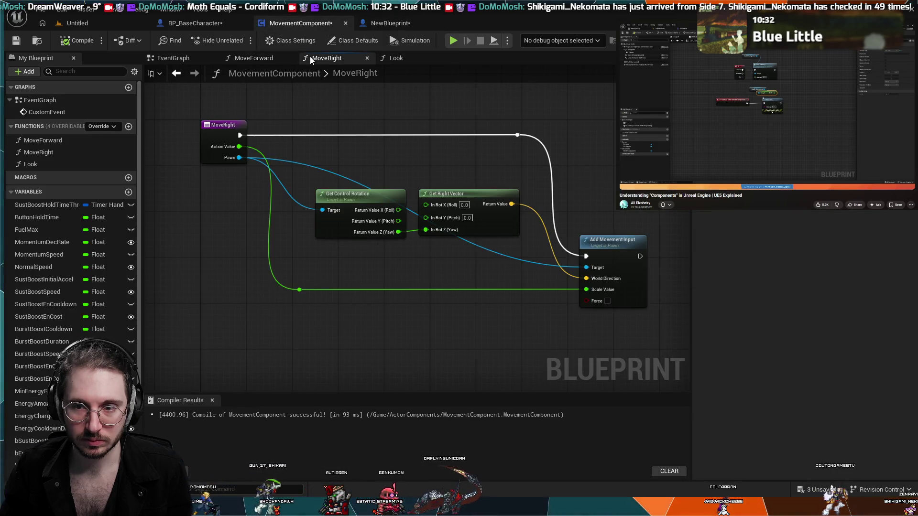
left_click(397, 27)
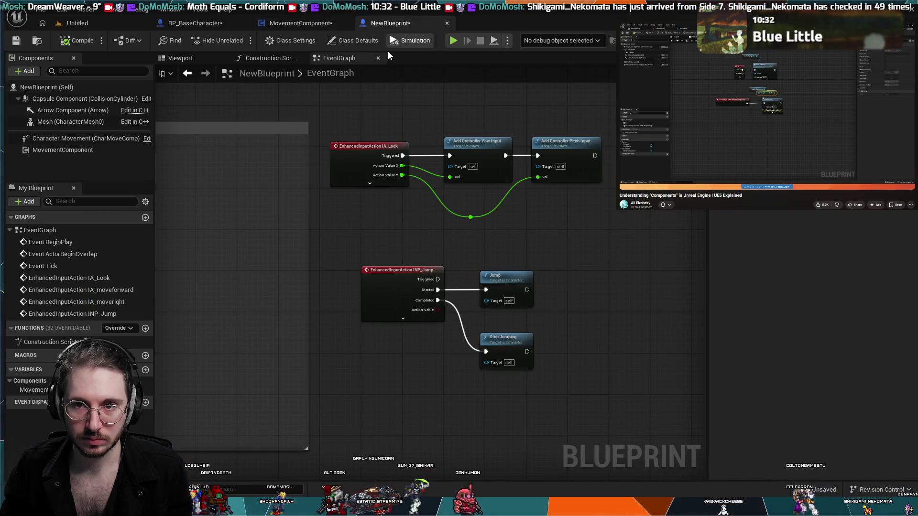
left_click_drag(275, 198, 468, 197)
Step: Expand the IA_Look event to show all its pins and zoom out around it
left_click(557, 180)
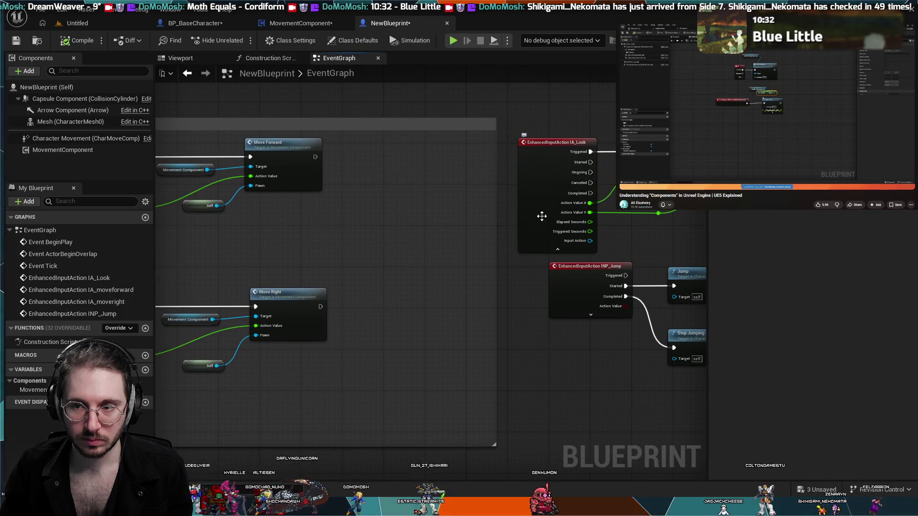
mouse_move(632, 238)
left_mouse_down()
mouse_move(457, 219)
mouse_move(444, 227)
mouse_move(426, 280)
left_mouse_up()
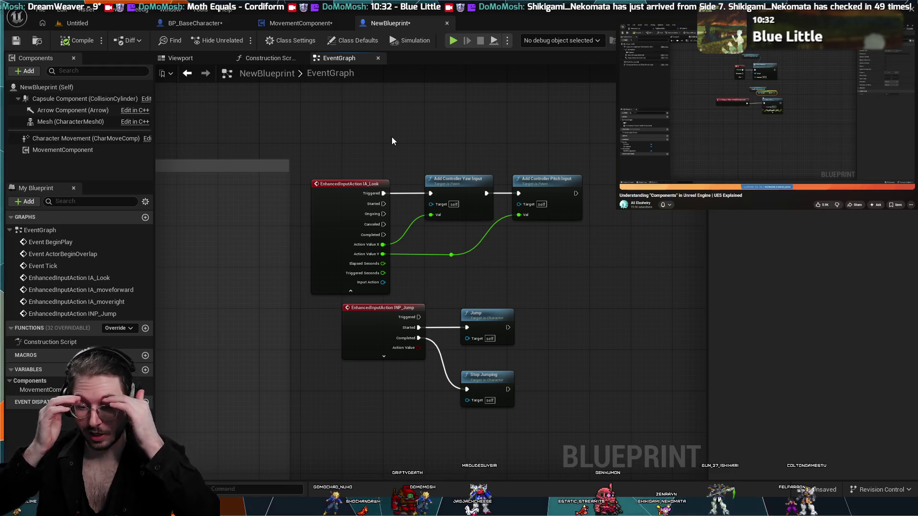
scroll(333, 128, "down", 2)
scroll(334, 129, "down", 1)
scroll(340, 134, "up", 2)
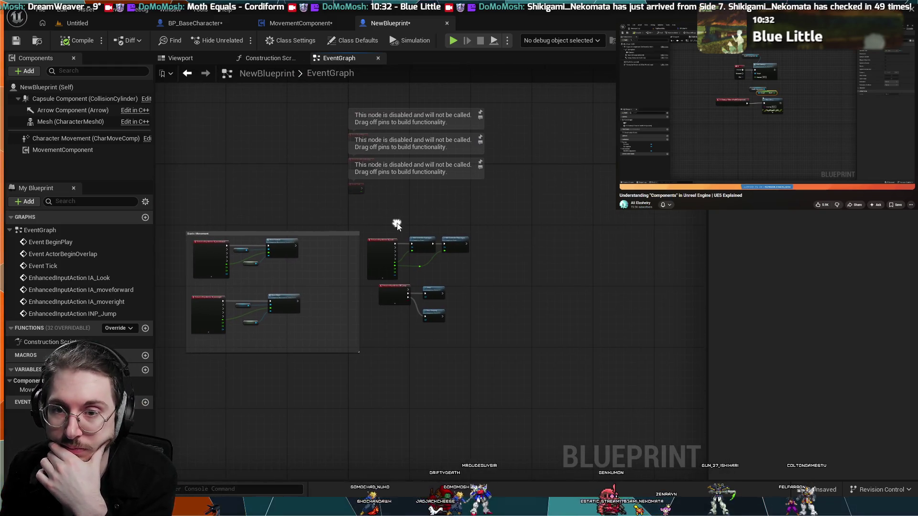
left_click(214, 26)
Step: Locate the Apply Root Motion Constant Force with Callbacks node in BP_BaseCharacter's event graph
scroll(445, 305, "up", 3)
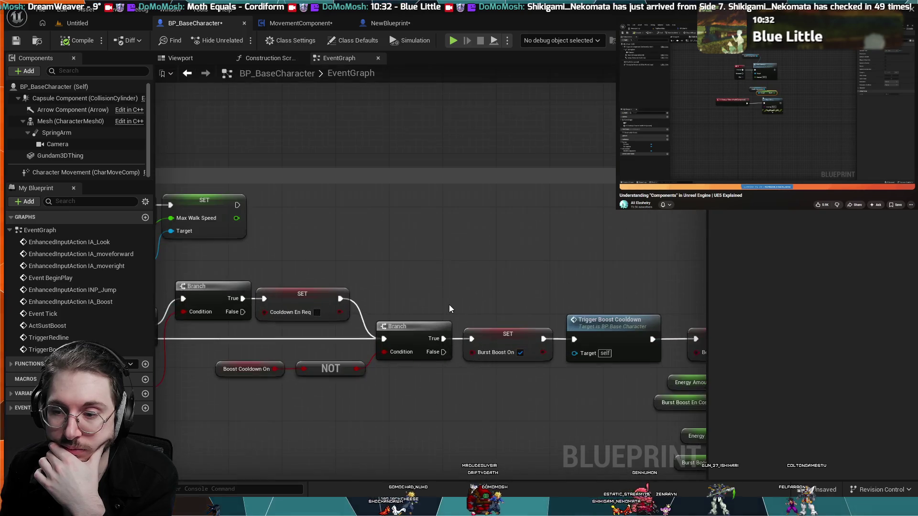
scroll(532, 375, "down", 3)
scroll(425, 289, "down", 2)
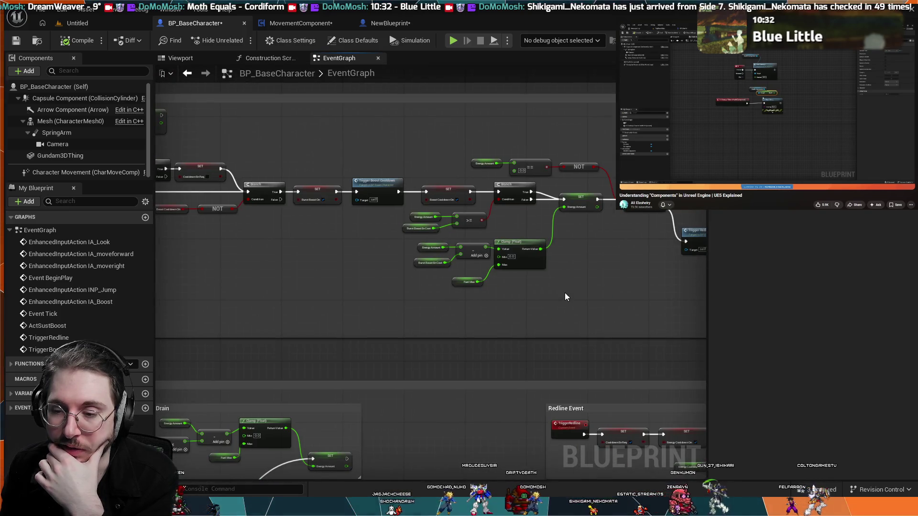
scroll(578, 330, "down", 3)
mouse_move(515, 344)
left_mouse_down()
mouse_move(538, 329)
mouse_move(501, 265)
left_mouse_up()
scroll(501, 268, "up", 6)
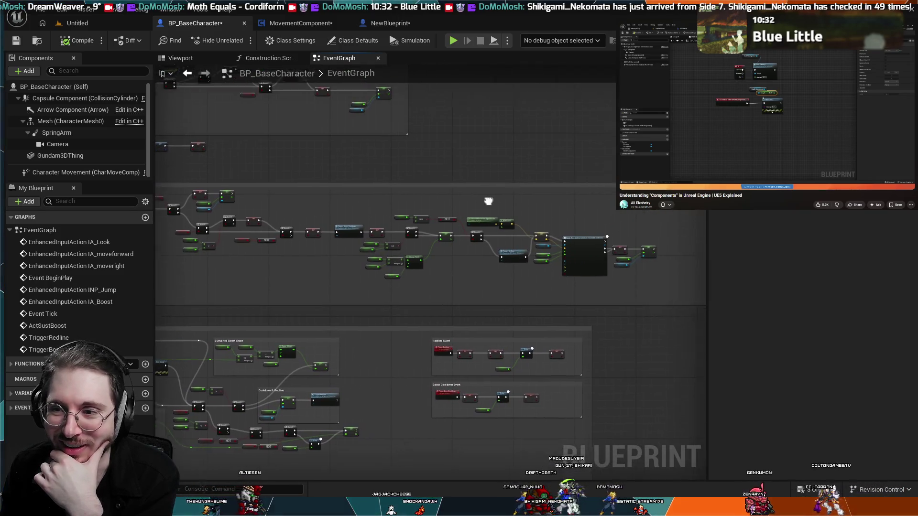
mouse_move(636, 248)
left_mouse_down()
mouse_move(507, 183)
mouse_move(486, 155)
mouse_move(498, 144)
left_mouse_up()
scroll(505, 181, "up", 4)
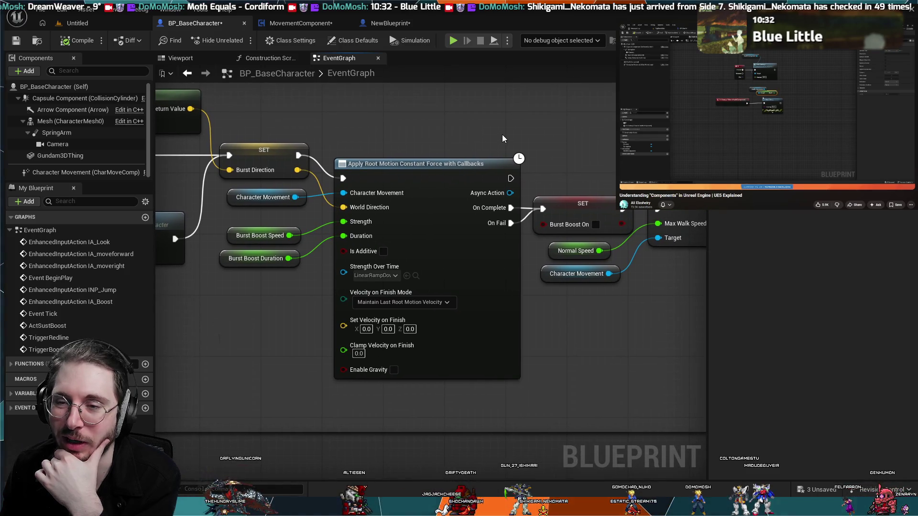
left_click(487, 165)
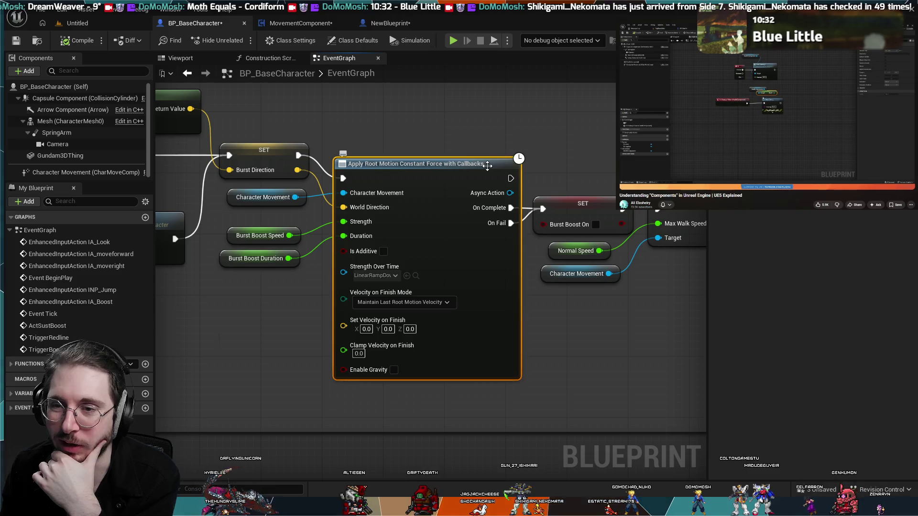
left_click(476, 135)
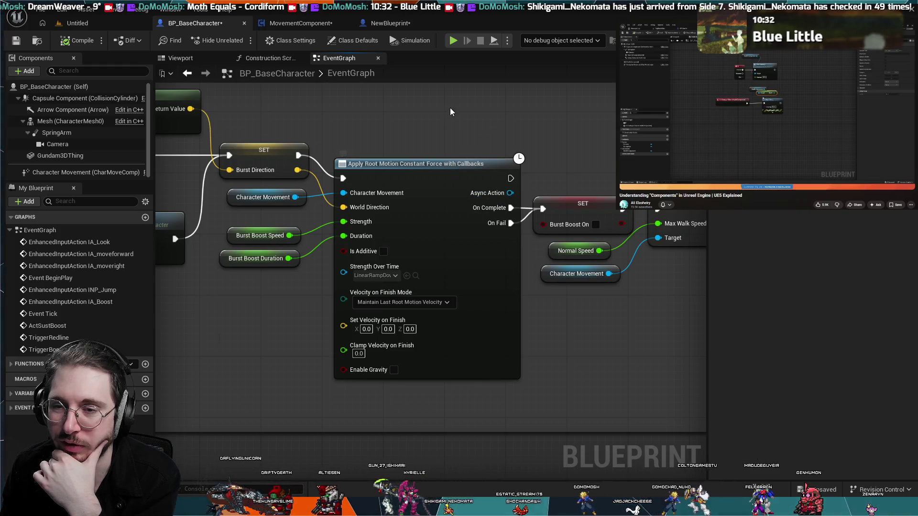
scroll(457, 116, "down", 2)
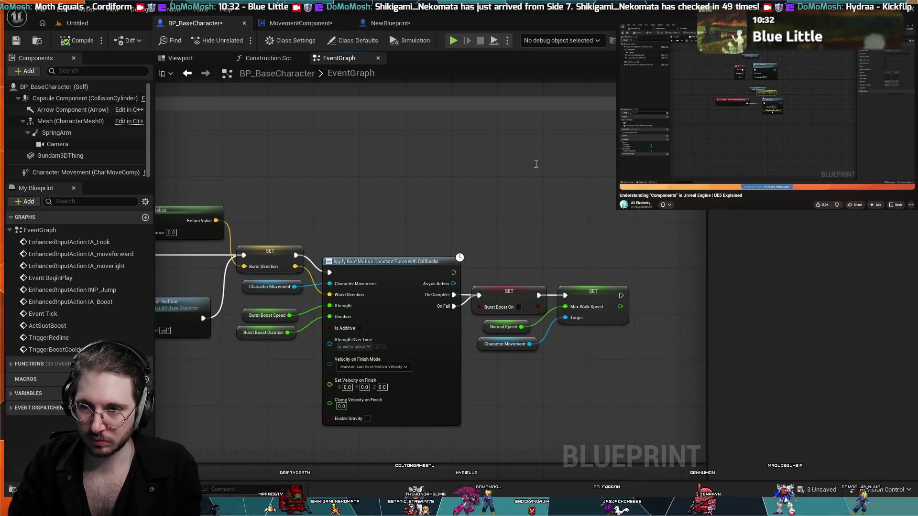
key("ctrl+v")
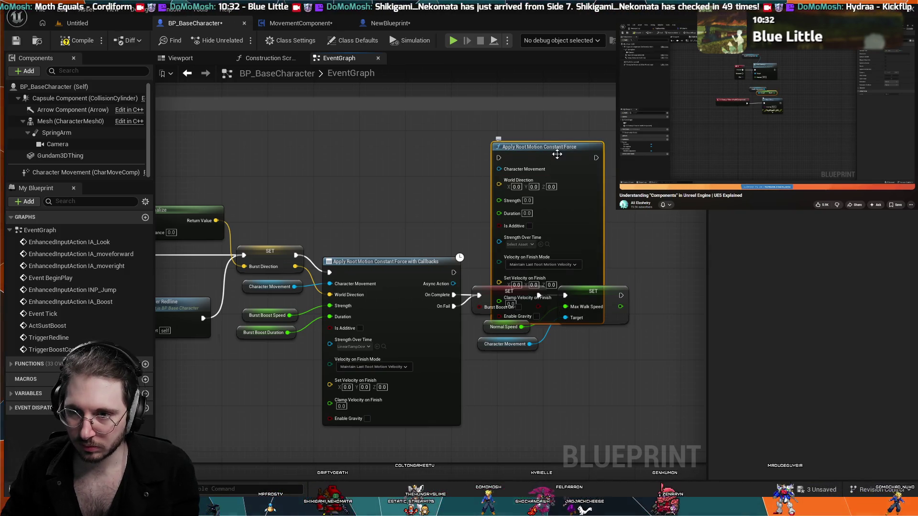
left_click_drag(558, 136, 553, 93)
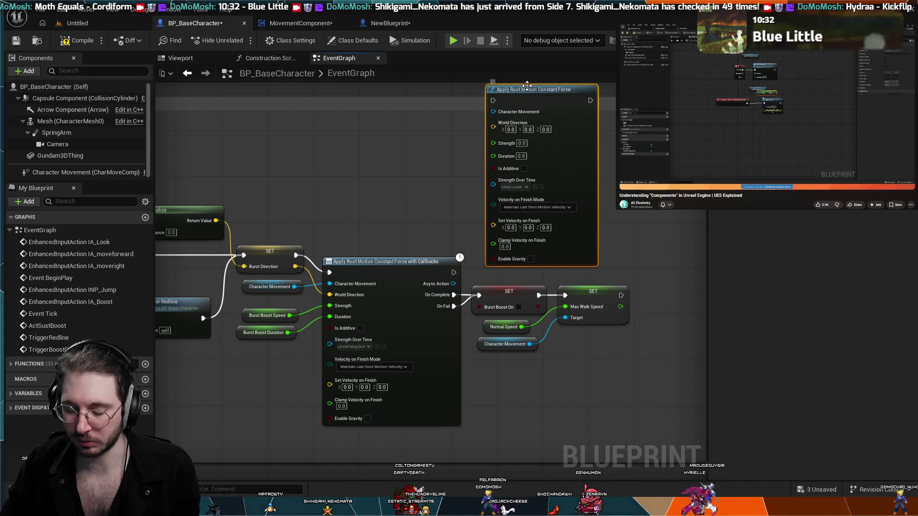
key("Delete")
scroll(473, 240, "up", 2)
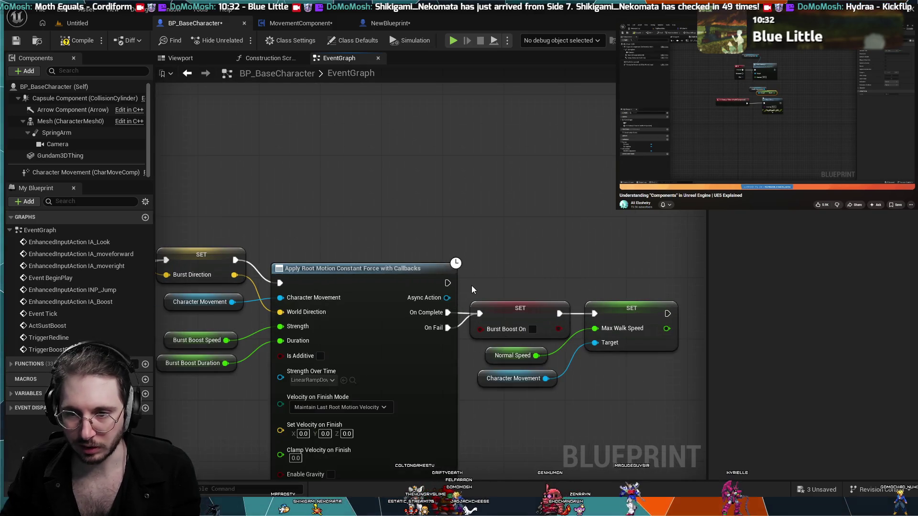
mouse_move(446, 298)
left_mouse_down()
mouse_move(477, 268)
mouse_move(503, 190)
mouse_move(489, 266)
left_mouse_up()
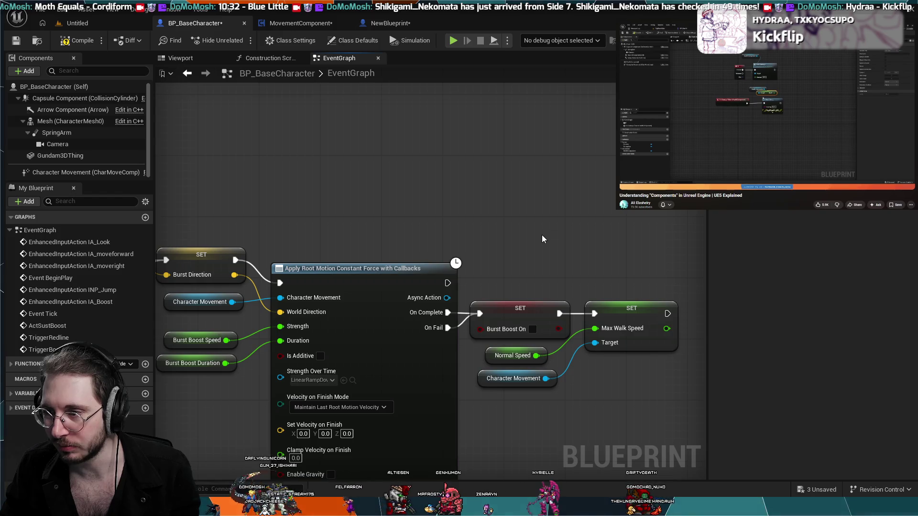
scroll(542, 239, "down", 2)
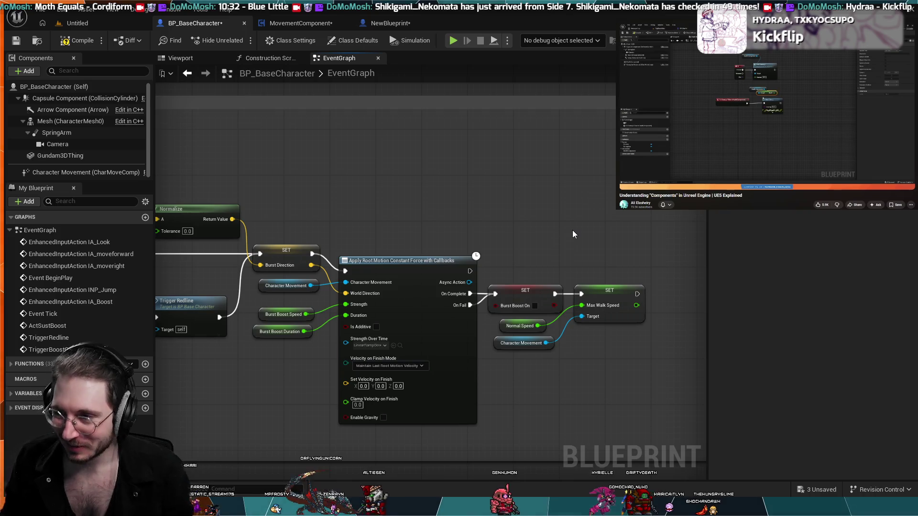
scroll(478, 220, "up", 2)
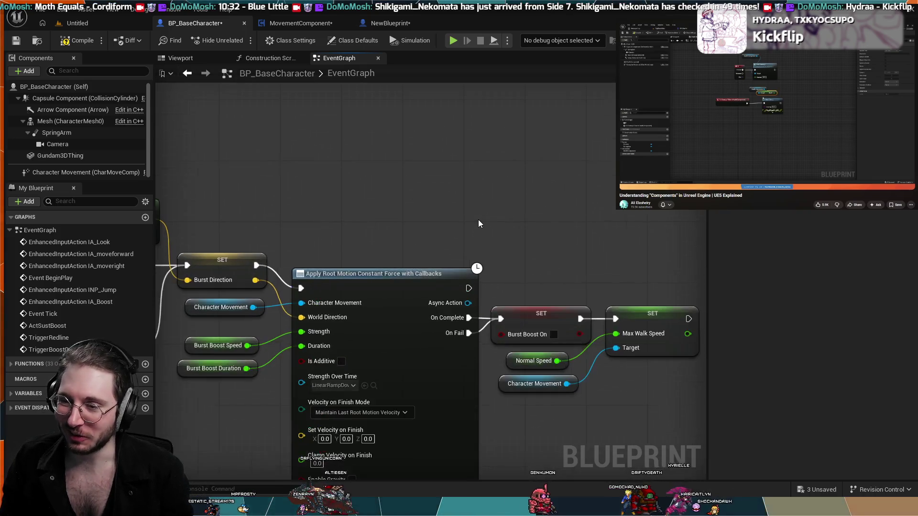
scroll(555, 191, "down", 2)
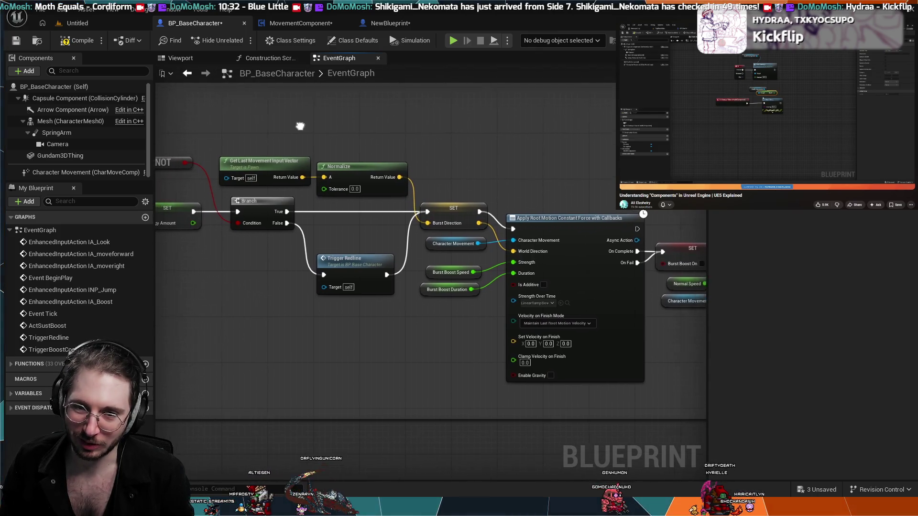
left_click_drag(297, 125, 411, 126)
scroll(474, 135, "down", 2)
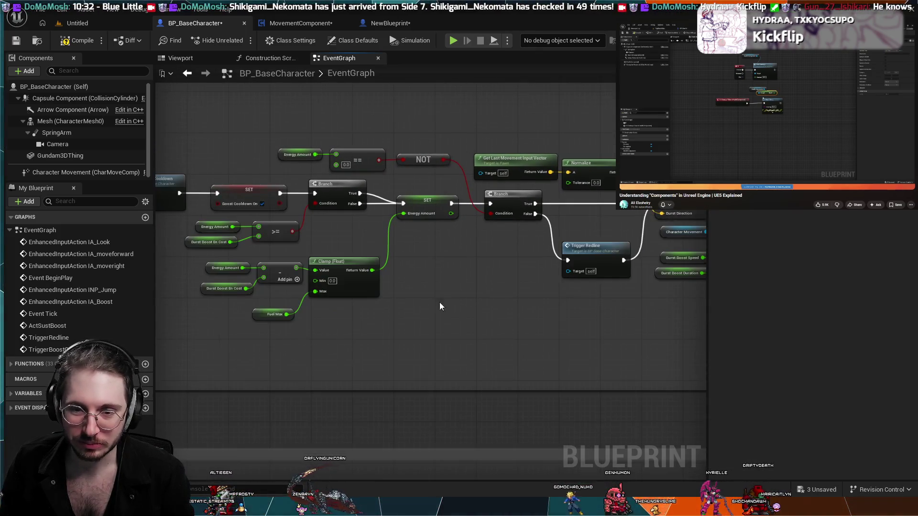
scroll(436, 289, "down", 2)
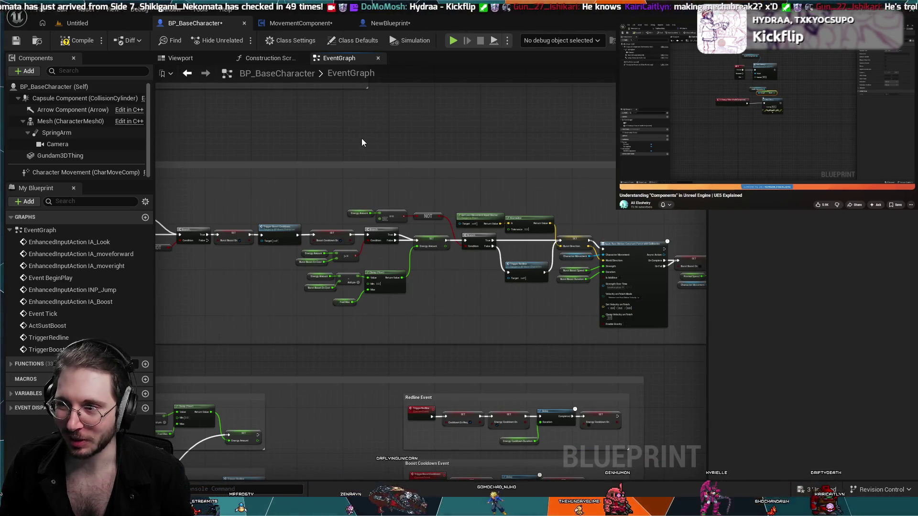
Step: Play-test the Untitled level with the green mech character, then stop the session
left_click(79, 23)
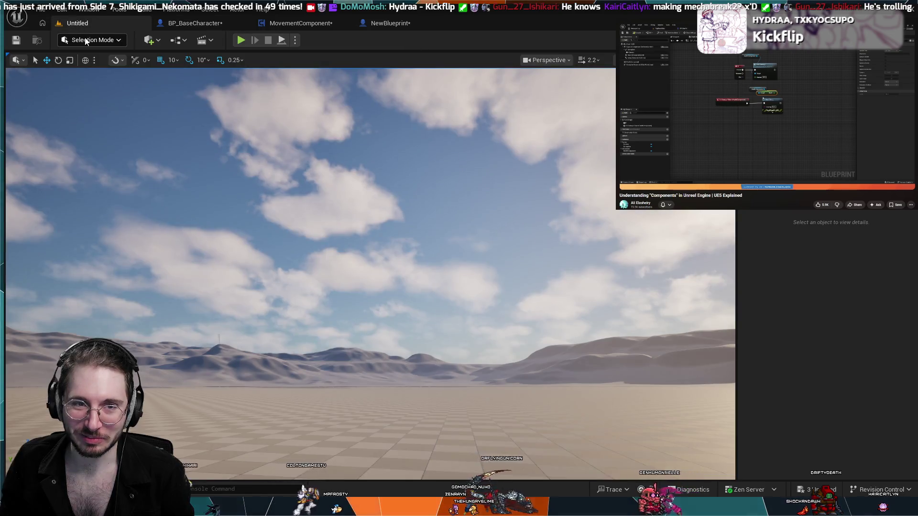
left_click(245, 41)
key("space")
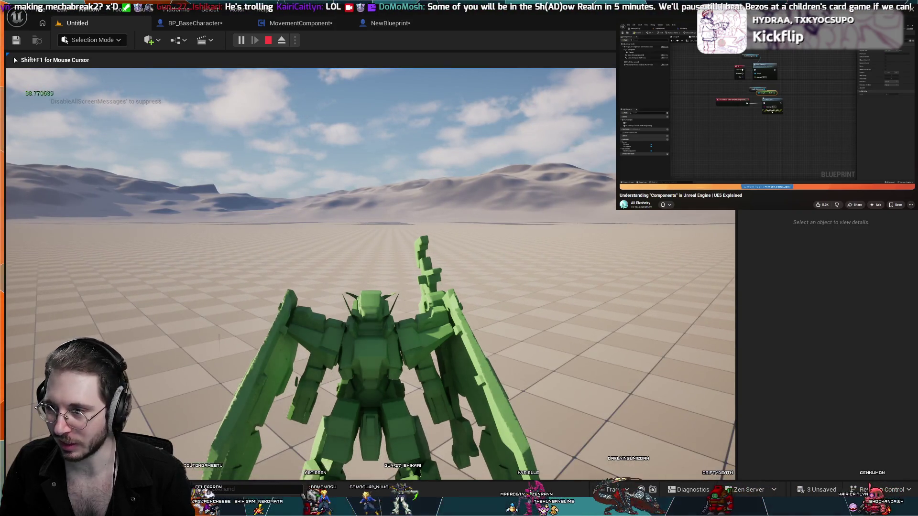
key("Escape")
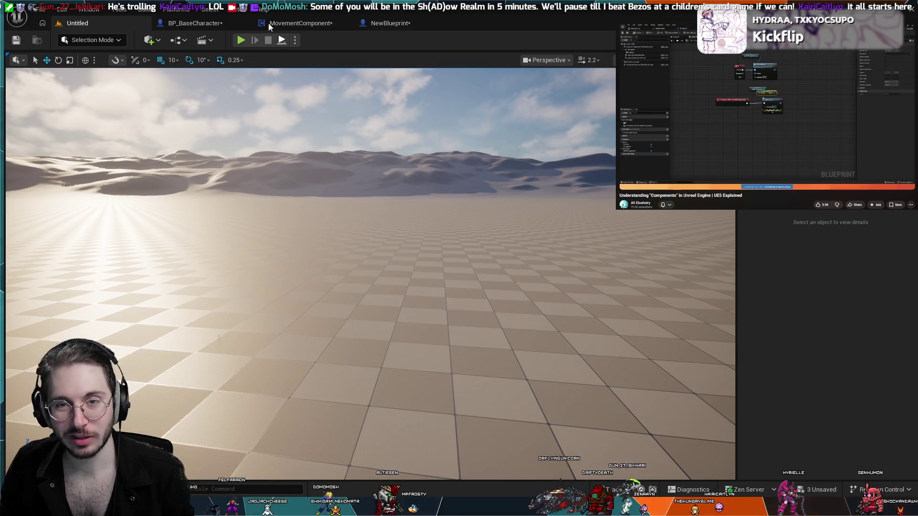
left_click(388, 23)
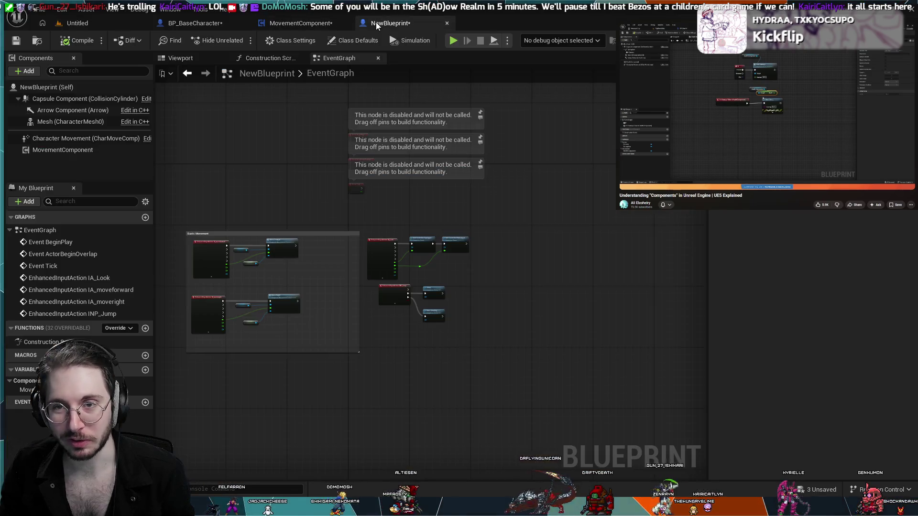
Step: Compare the MovementComponent MoveRight graph against the BP_BaseCharacter and NewBlueprint graphs
left_click(311, 24)
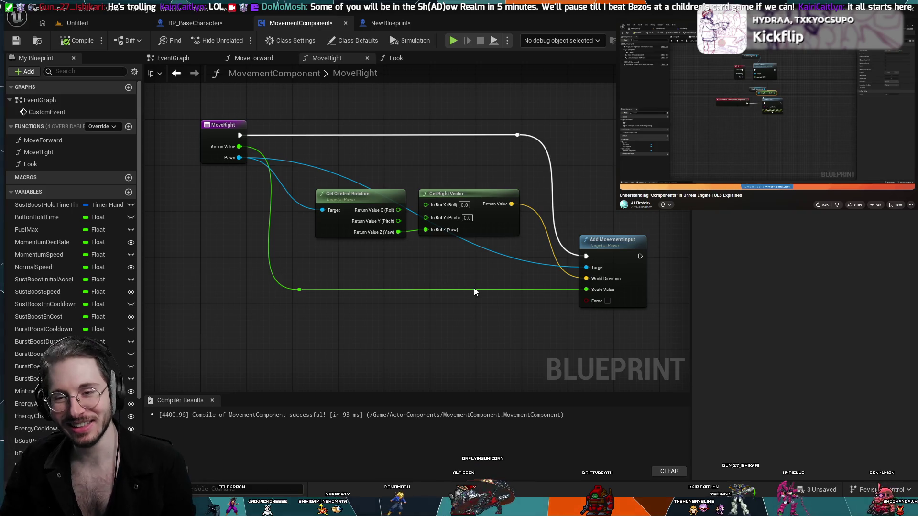
scroll(505, 306, "down", 1)
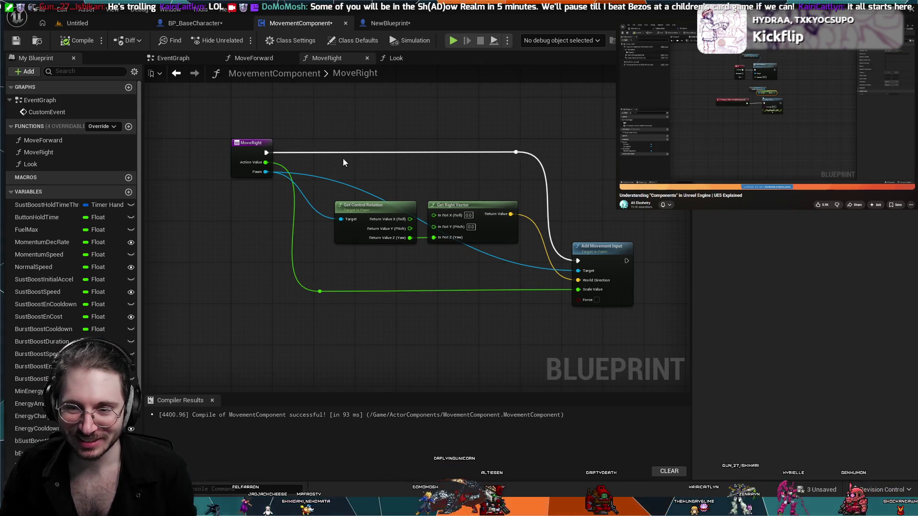
left_click(210, 23)
left_click(301, 23)
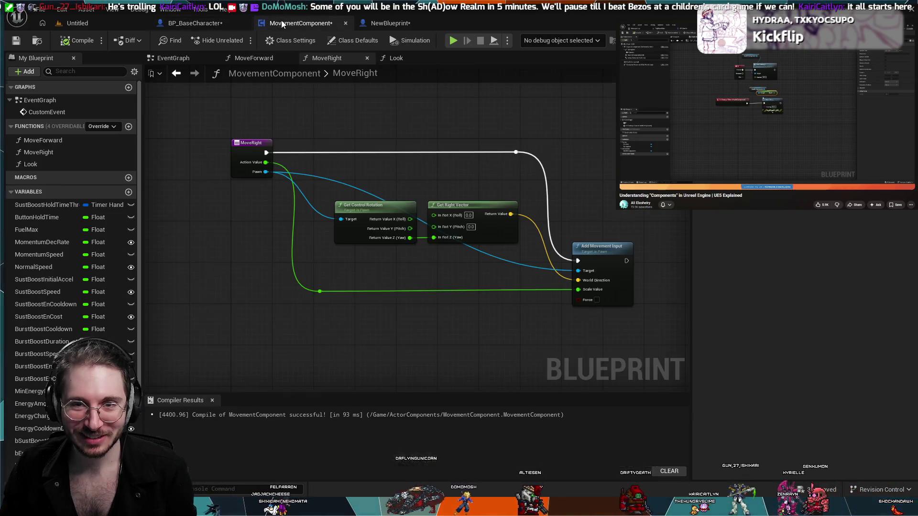
left_click(364, 24)
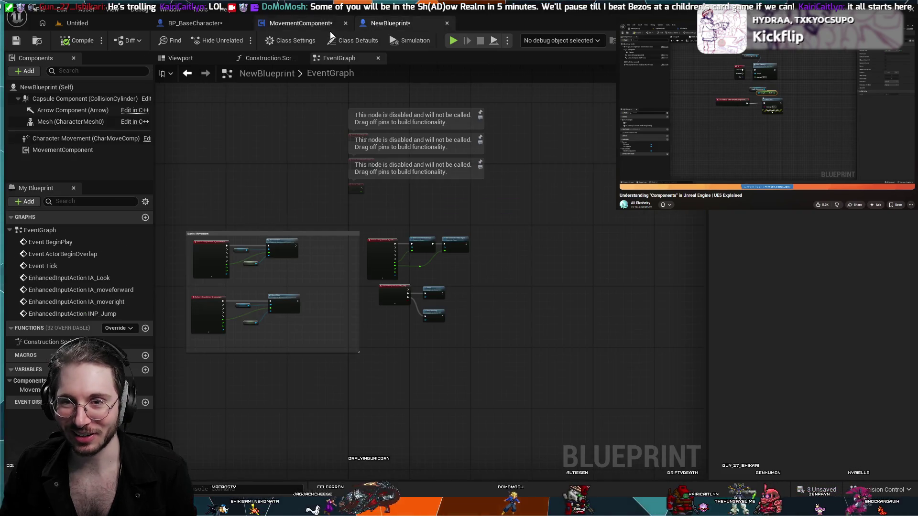
left_click(306, 23)
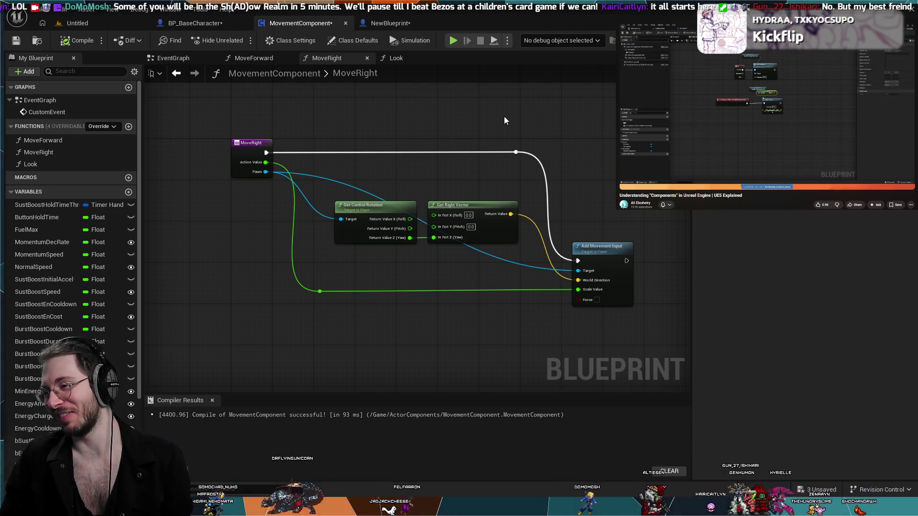
left_click(400, 24)
left_click(306, 23)
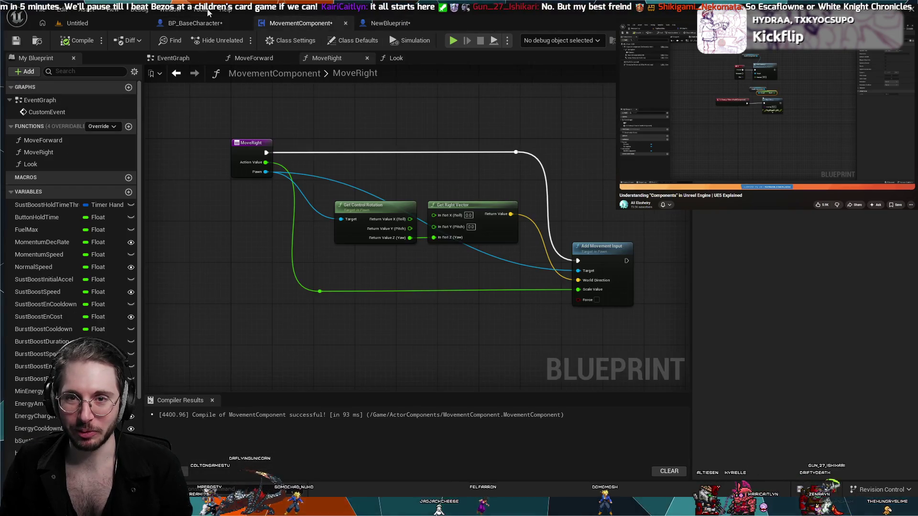
Step: Review NewBlueprint's IA_Look event nodes, then bring up MovementComponent's Look function graph
scroll(340, 140, "down", 2)
scroll(348, 128, "up", 2)
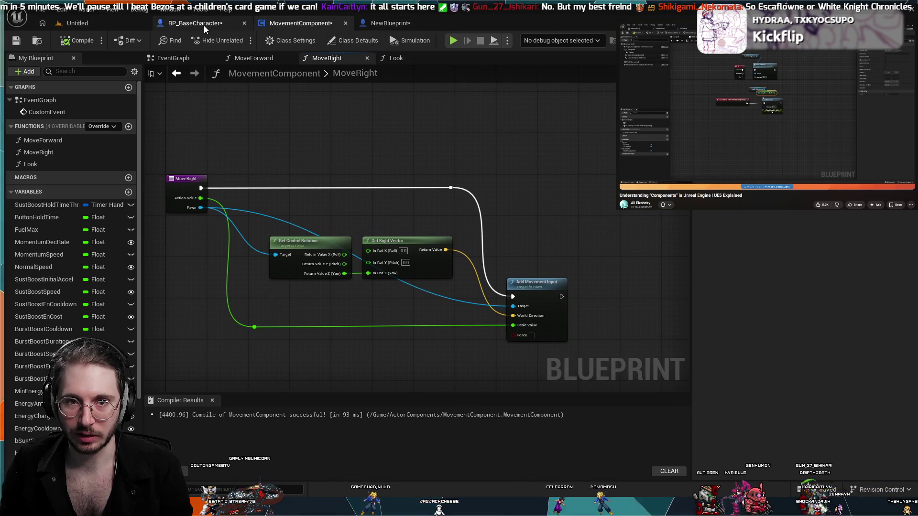
left_click(393, 23)
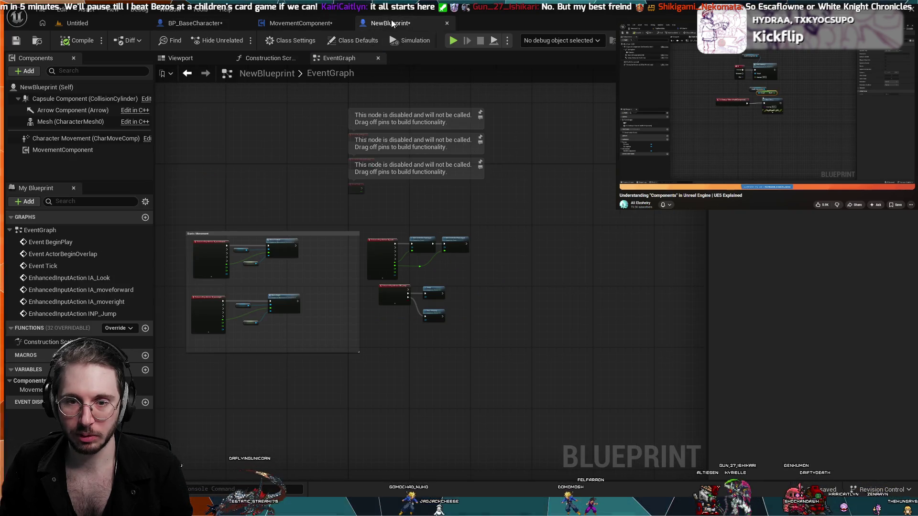
scroll(445, 279, "up", 5)
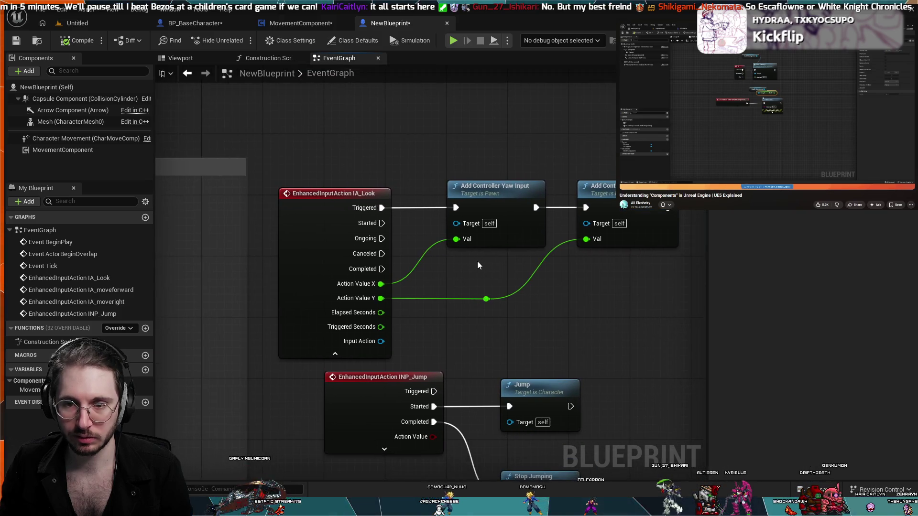
left_click_drag(461, 255, 454, 242)
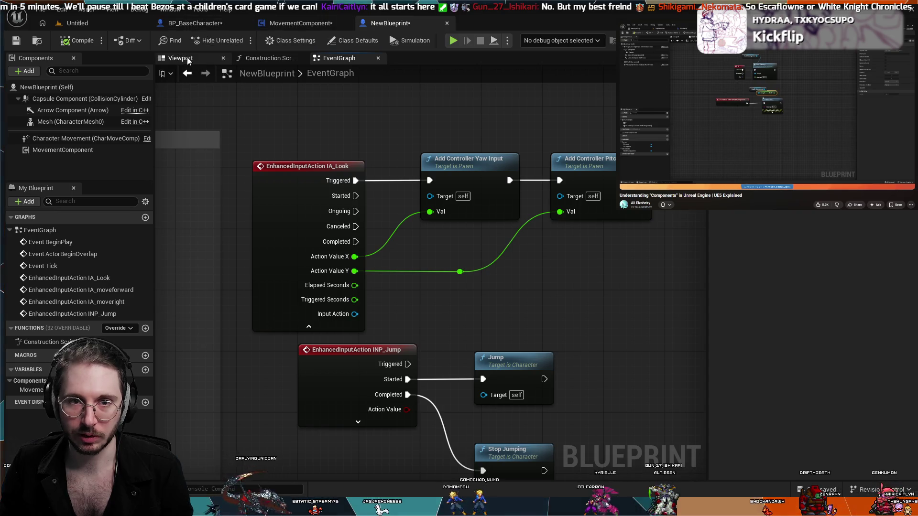
left_click(300, 23)
left_click(396, 58)
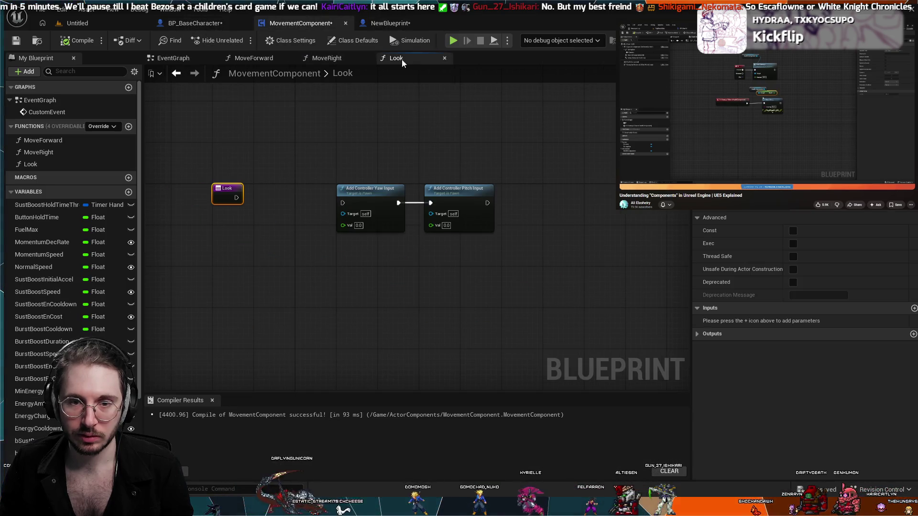
Step: Add two Look function inputs, name the first Action Value X, and start renaming NewParam1
left_click(914, 308)
left_click(914, 309)
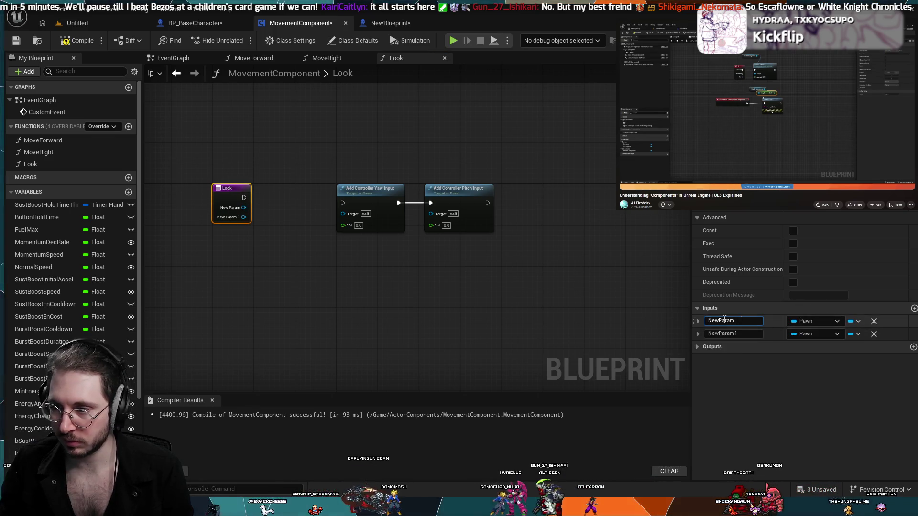
type("Action Value X")
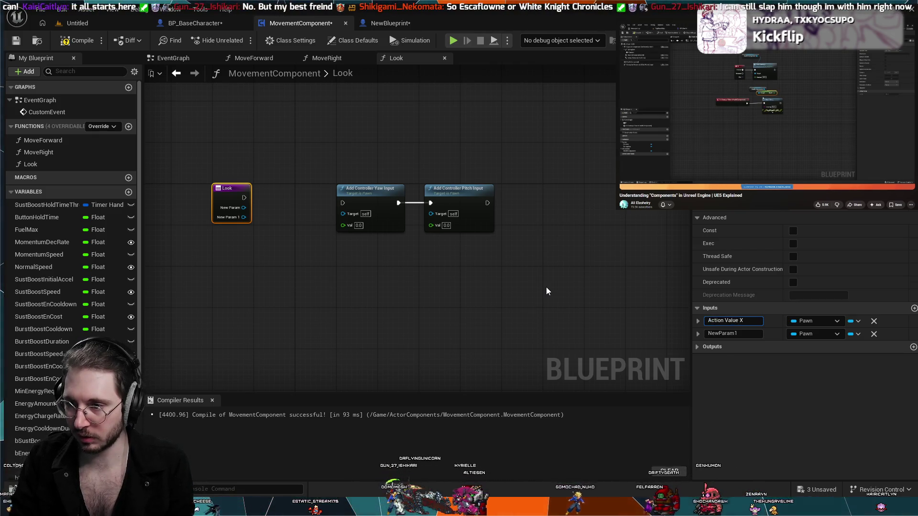
key("Return")
left_click(738, 333)
left_click(748, 334)
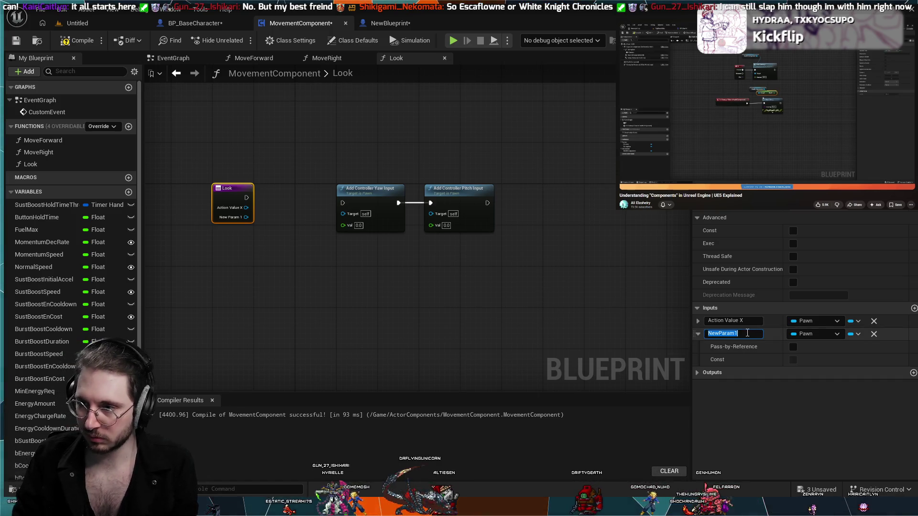